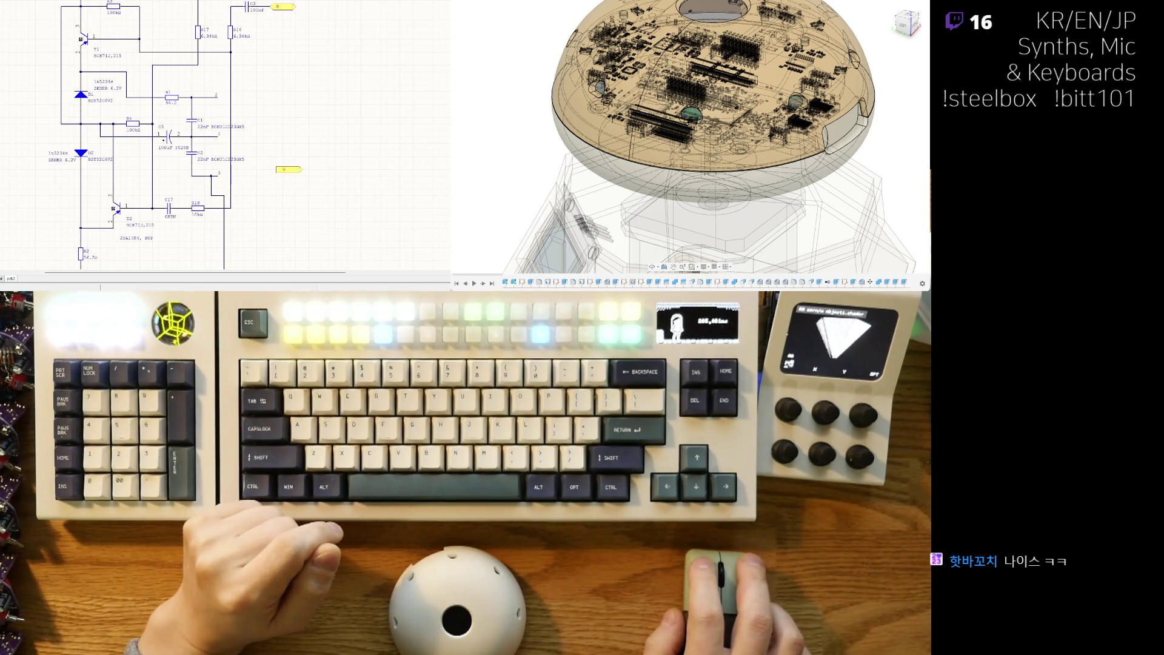
Switch to the preamp input-stage sheet and paste the SK12D07VG4 switch part, floating for placement
scroll(238, 150, left, 1)
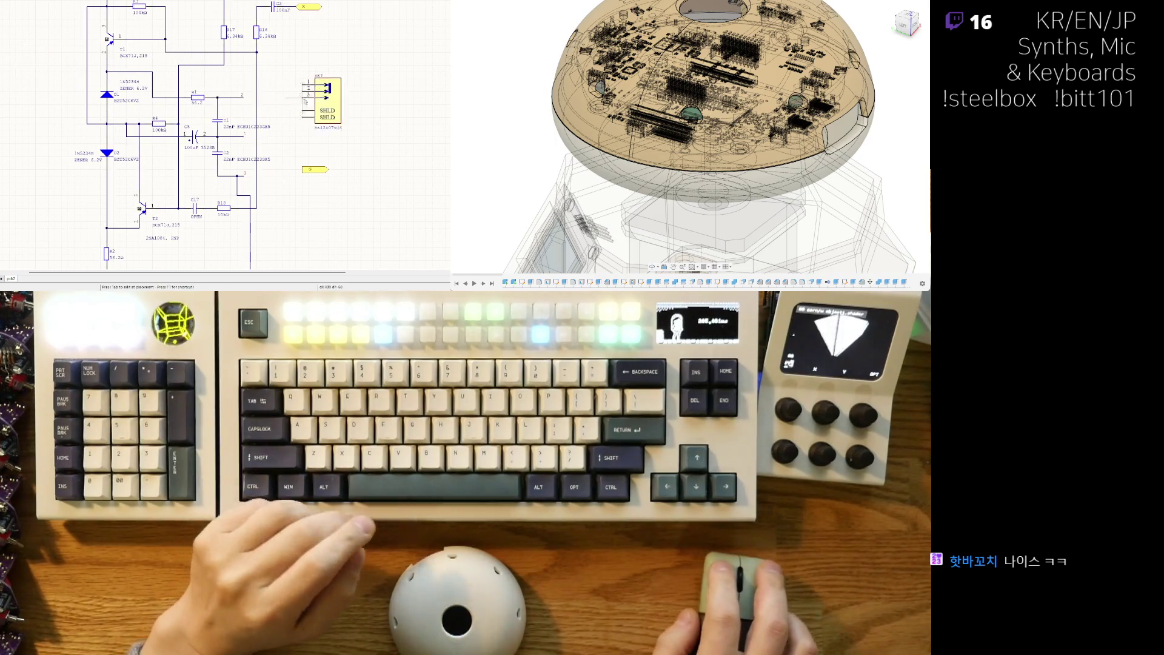
ctrl+scroll(238, 149, down, 2)
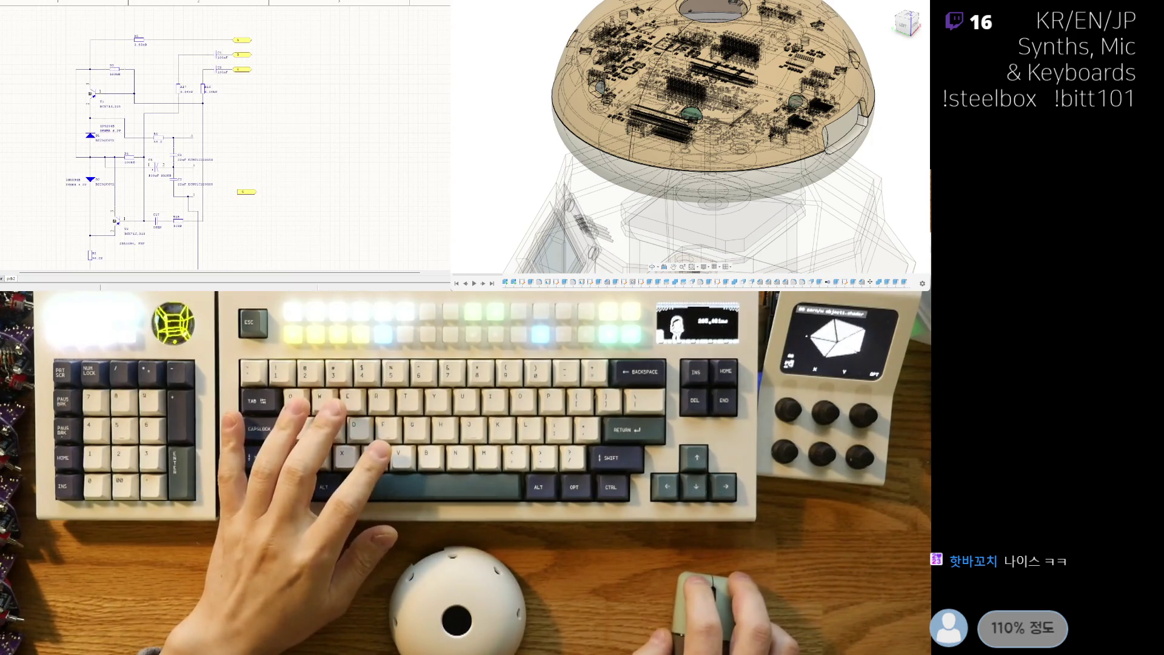
key(ctrl+Tab)
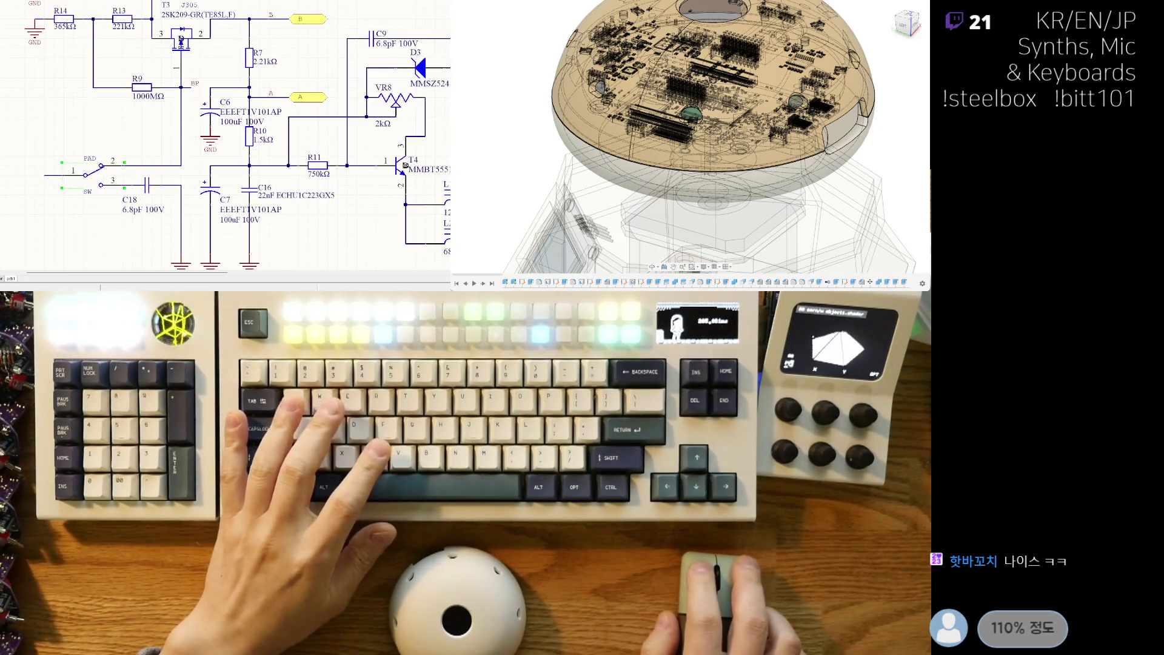
ctrl+scroll(225, 135, up, 2)
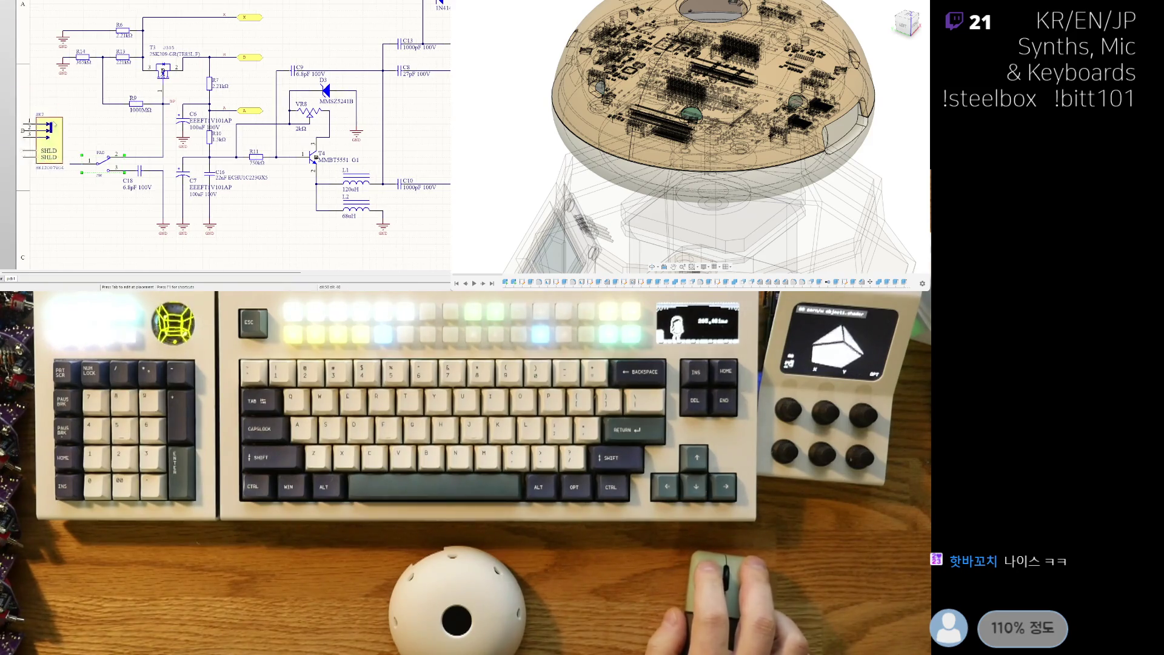
key(ctrl+v)
right_drag(123, 225, 92, 171)
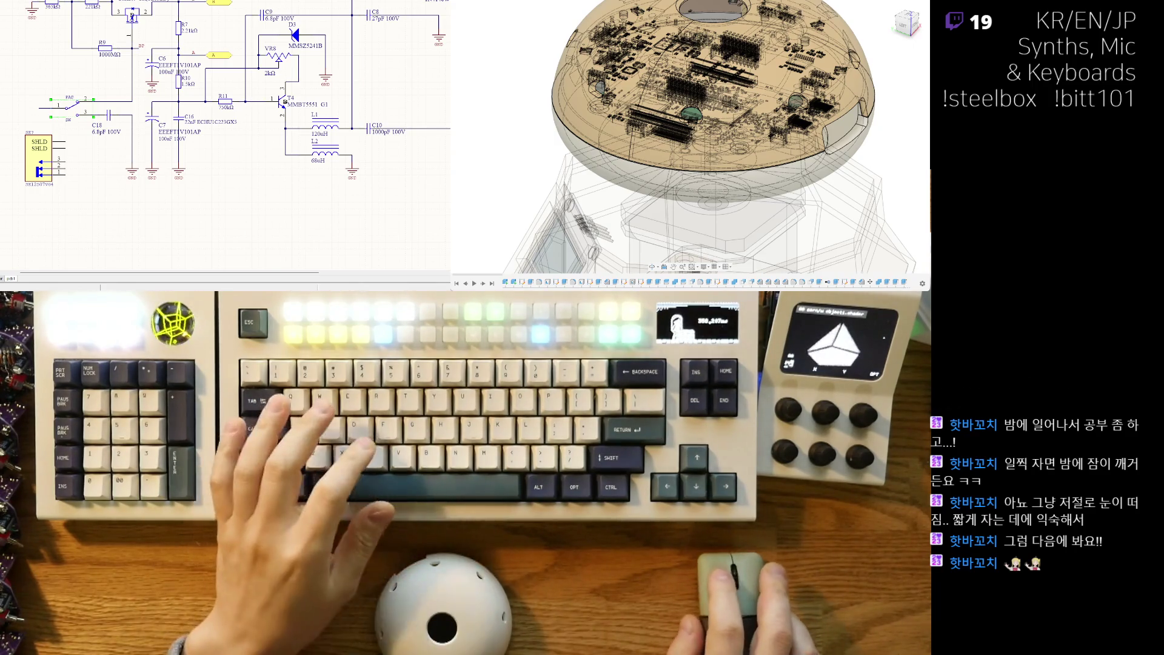
Pan the preamp schematic to show the transistor stage, inductors and SHLD connector block
right_drag(30, 152, 107, 168)
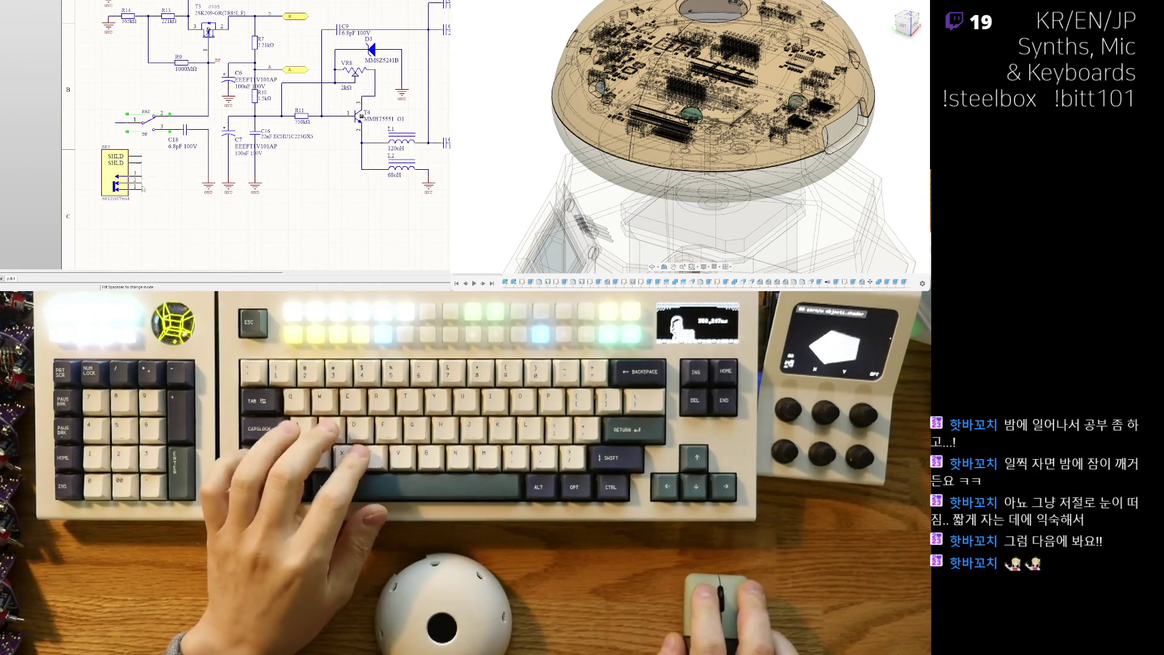
Move the SHLD connector block slightly down and to the right on the schematic
drag(144, 186, 170, 225)
right_drag(211, 227, 157, 180)
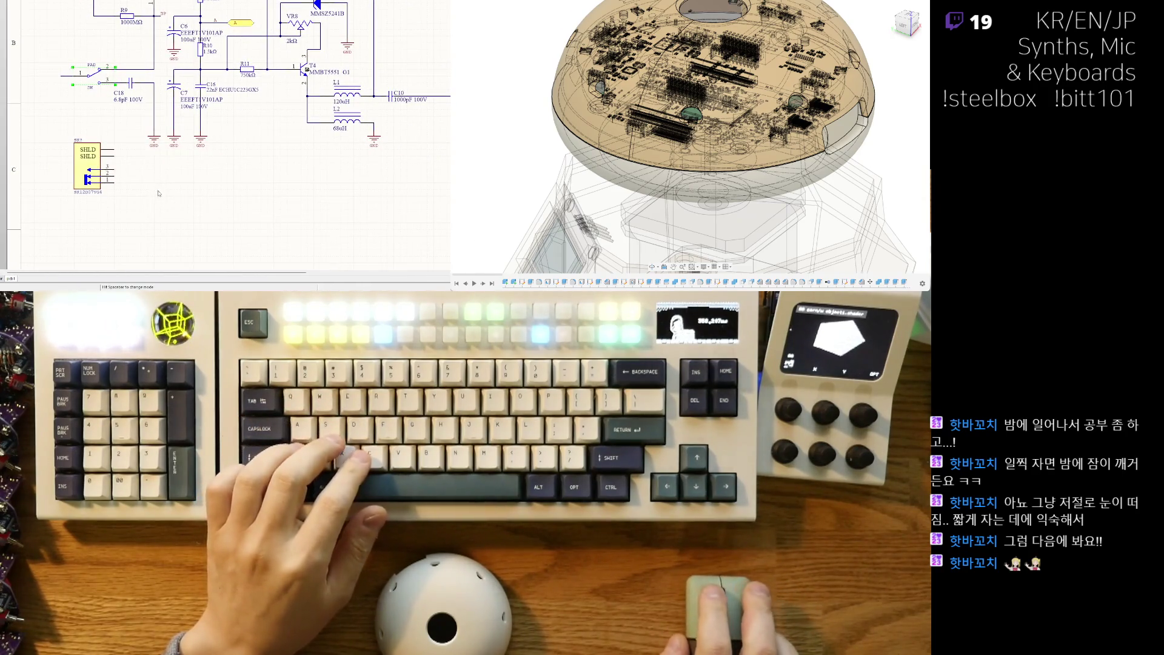
ctrl+scroll(121, 197, down, 3)
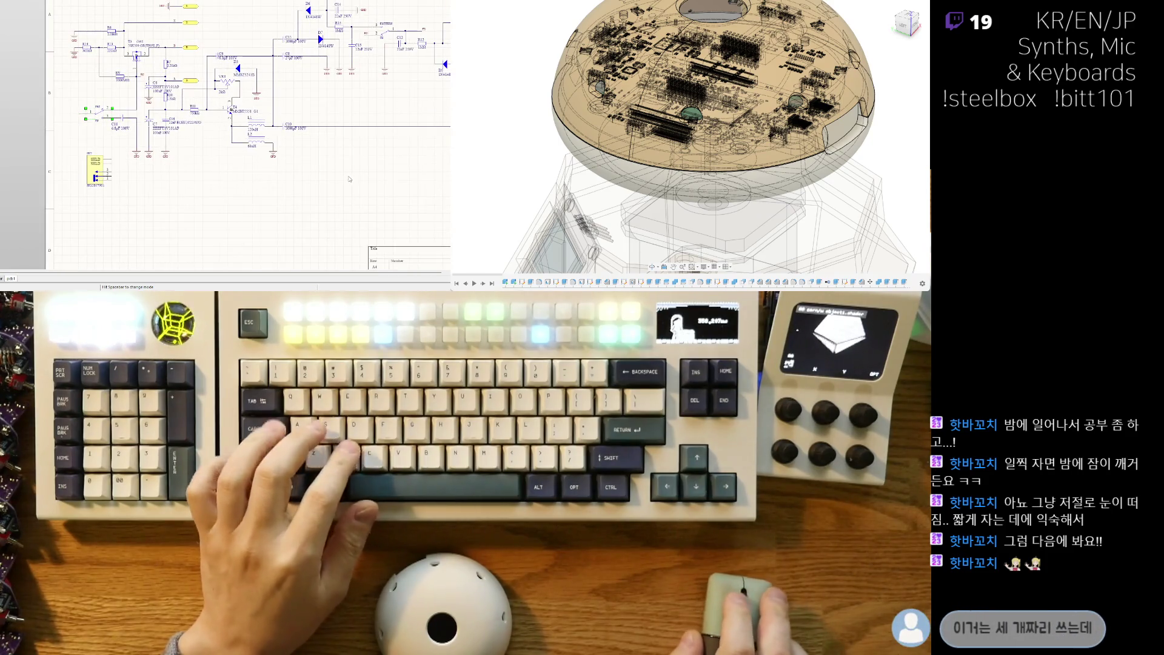
ctrl+scroll(108, 161, up, 3)
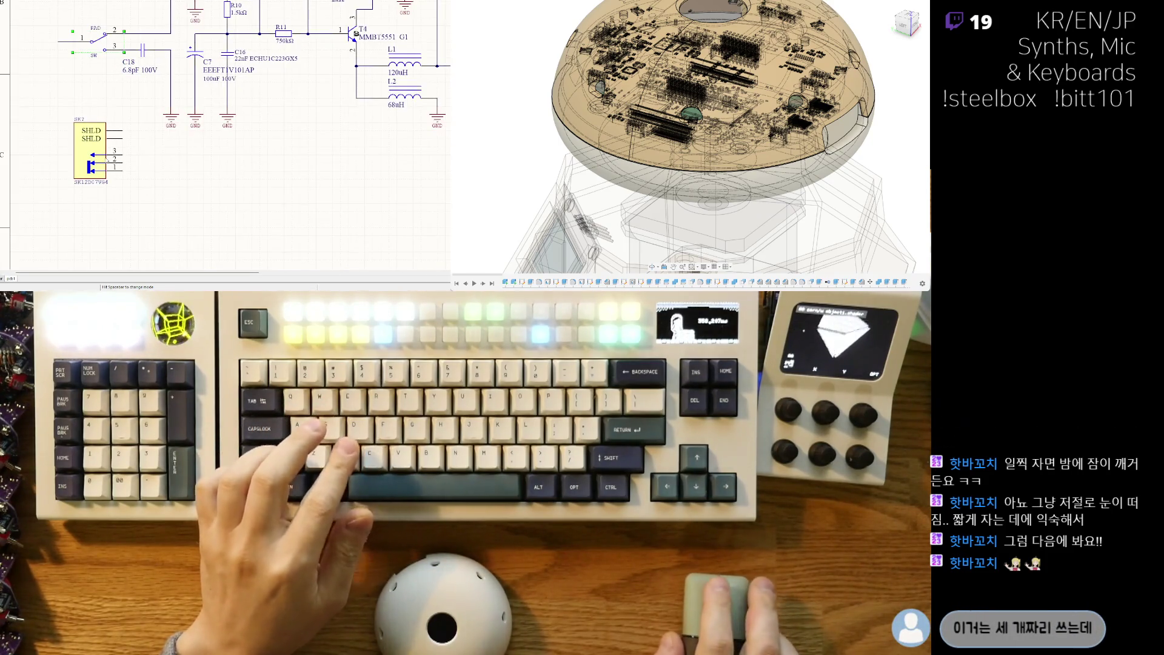
Review the surrounding preamp circuitry, including SR1 and the resistors on the left
right_drag(353, 144, 243, 139)
ctrl+scroll(243, 140, down, 4)
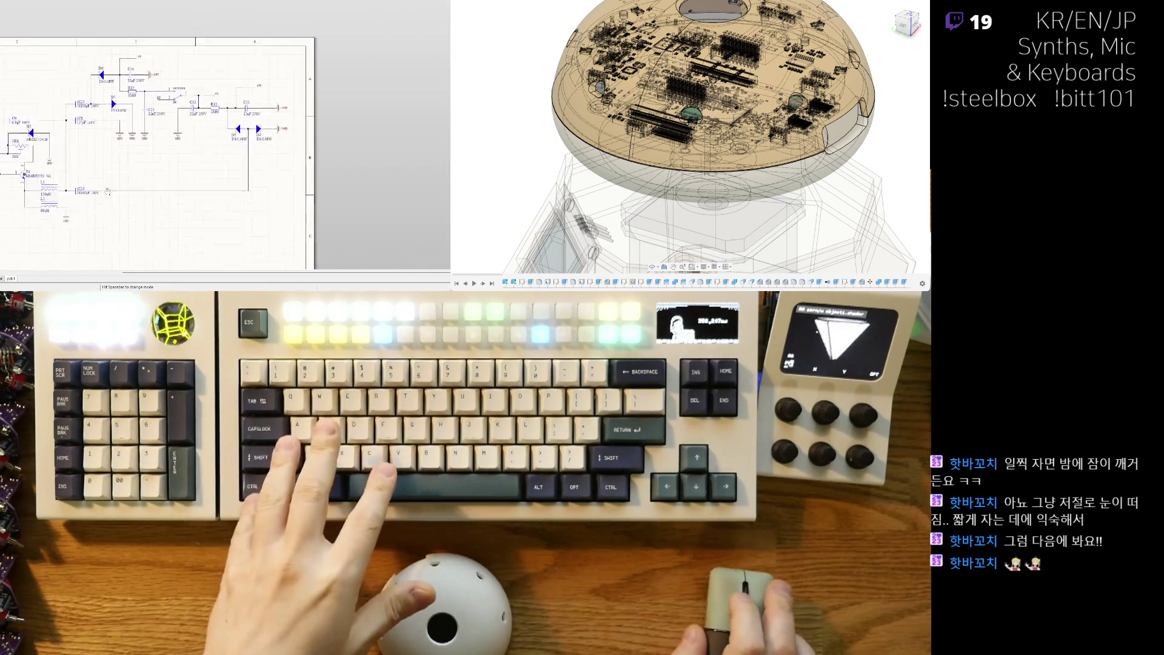
ctrl+scroll(232, 92, up, 2)
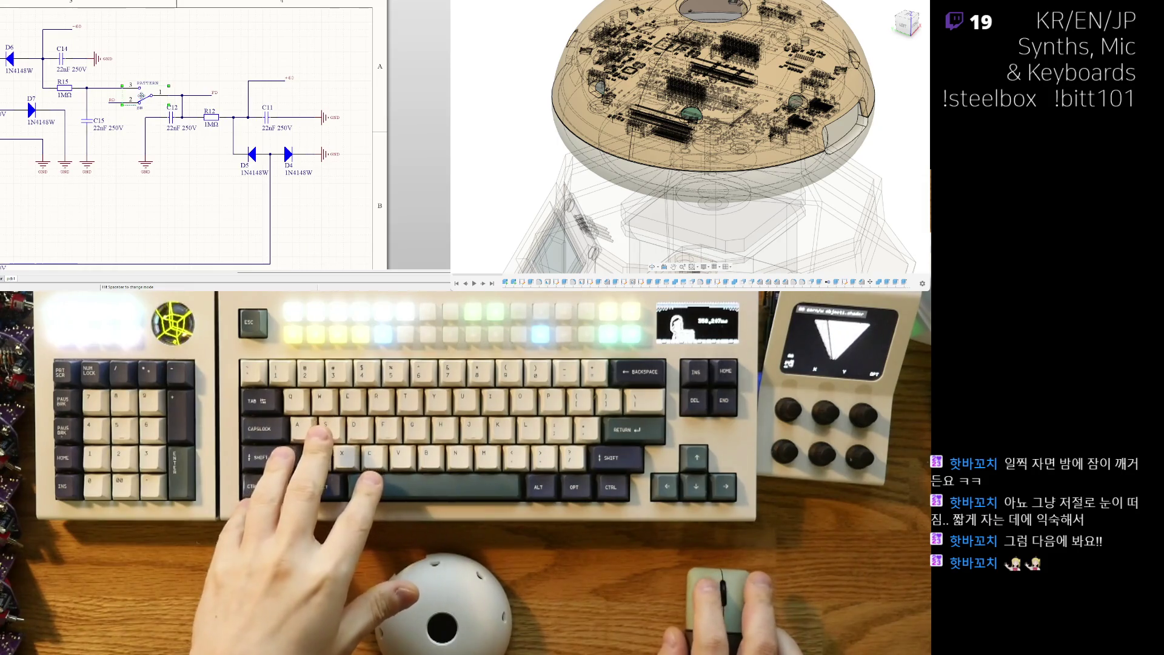
right_drag(141, 95, 386, 60)
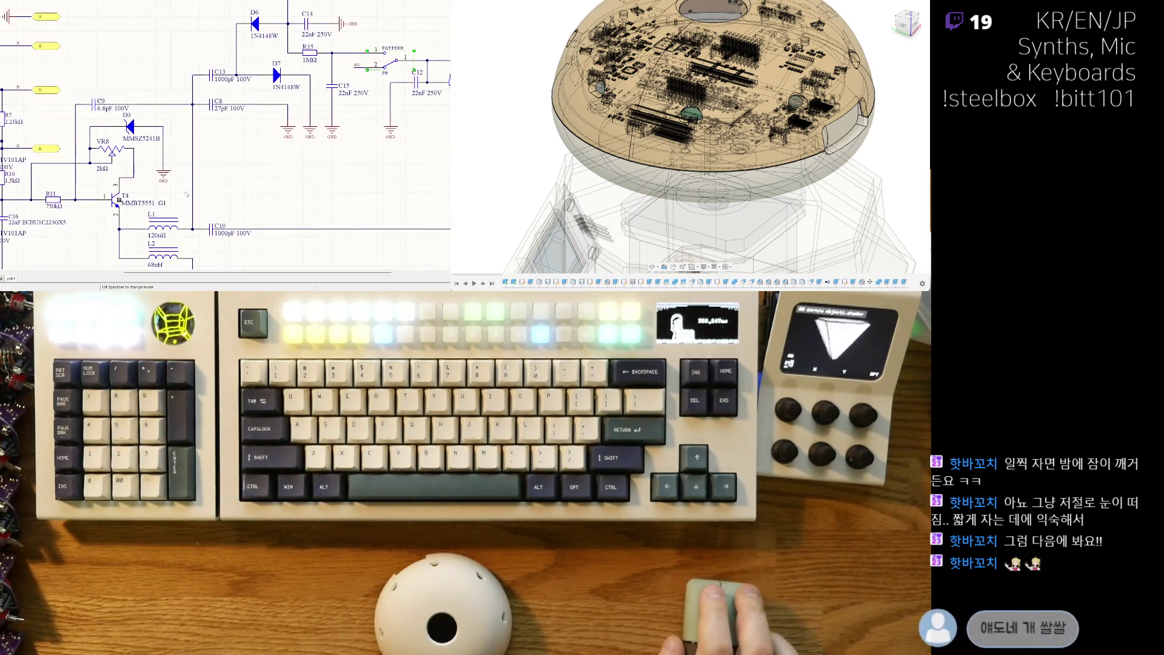
right_drag(186, 196, 322, 143)
ctrl+scroll(322, 142, down, 1)
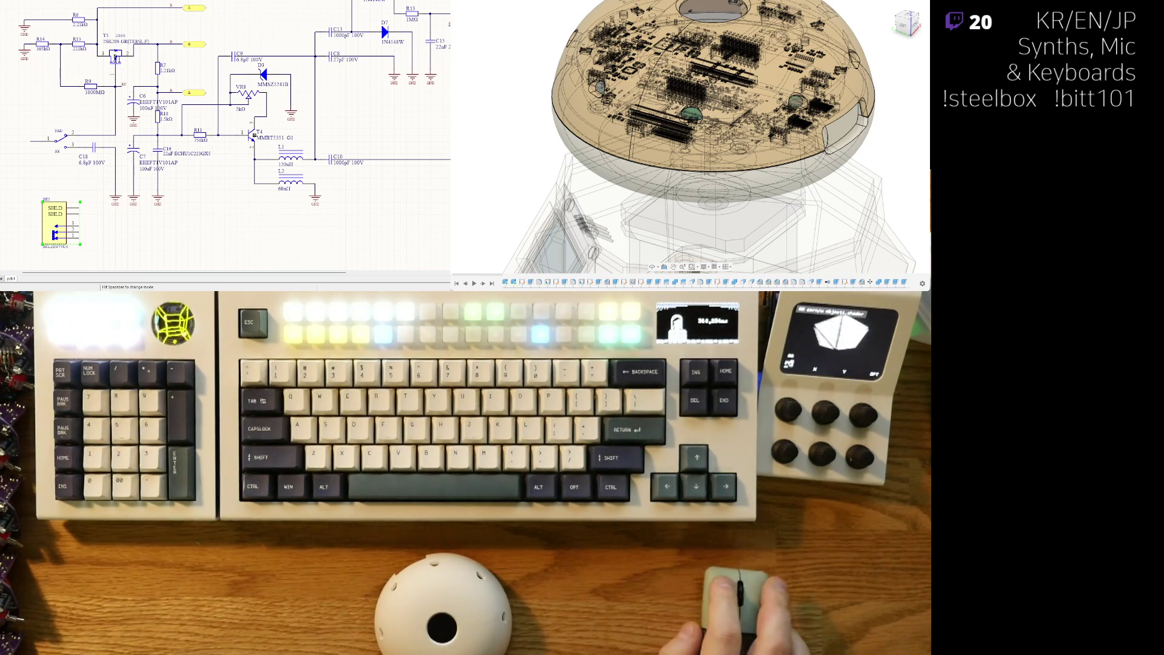
right_drag(221, 87, 241, 75)
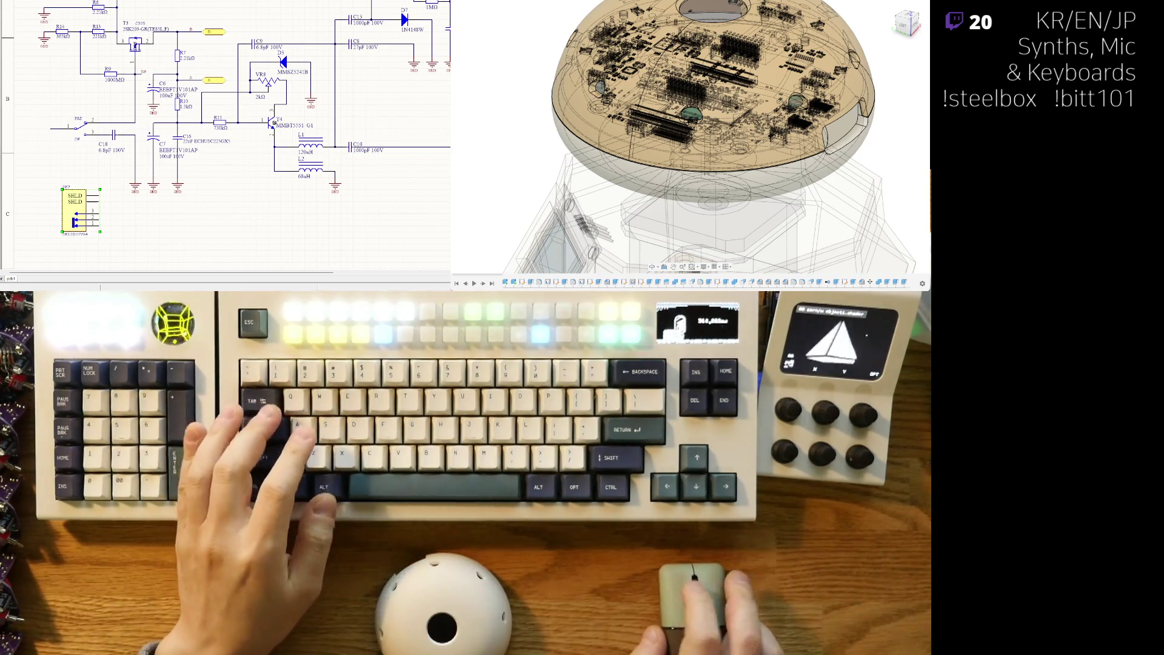
Bring up the connector footprint with pads S1, S2, 1, 2 and 3 inside its outline
scroll(29, 60, up, 3)
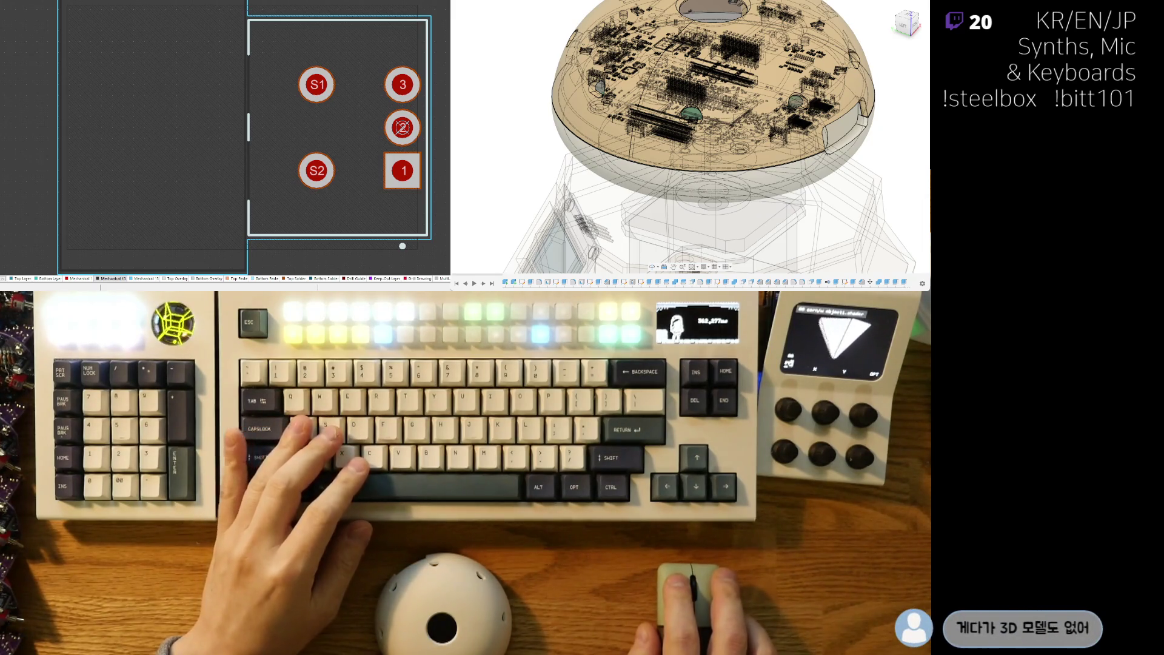
key(Down)
Fit the inline S1, 1, 2, 3, S2 footprint in view, preview it in 3D, then return to 2D
key(Page_Down)
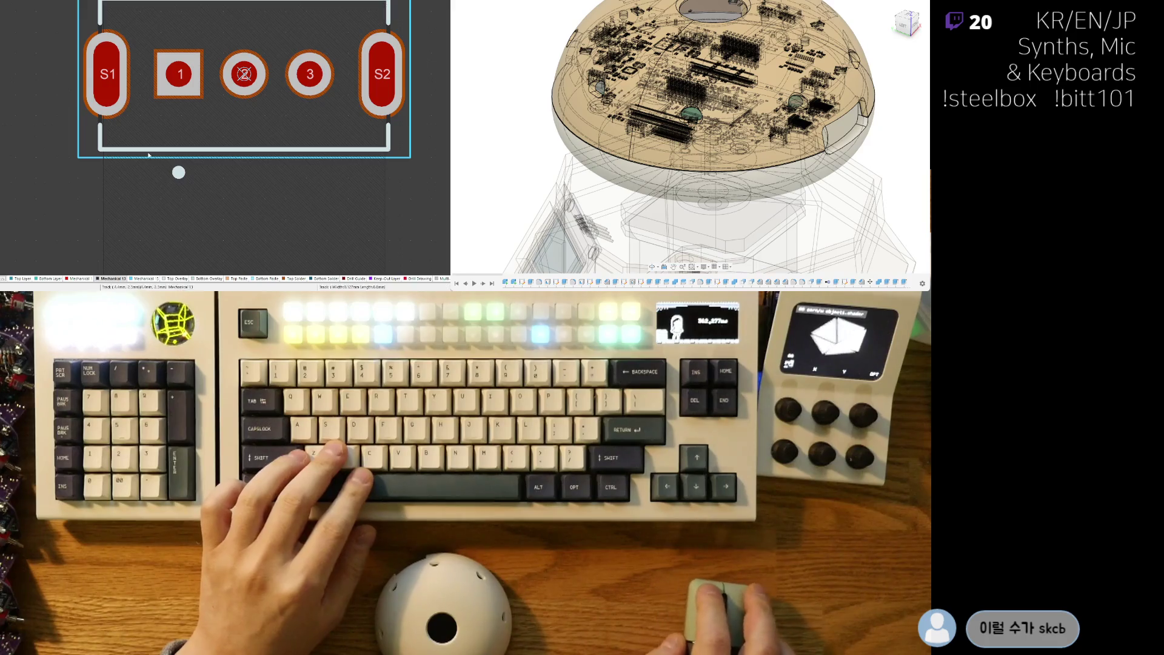
ctrl+scroll(79, 223, down, 3)
key(3)
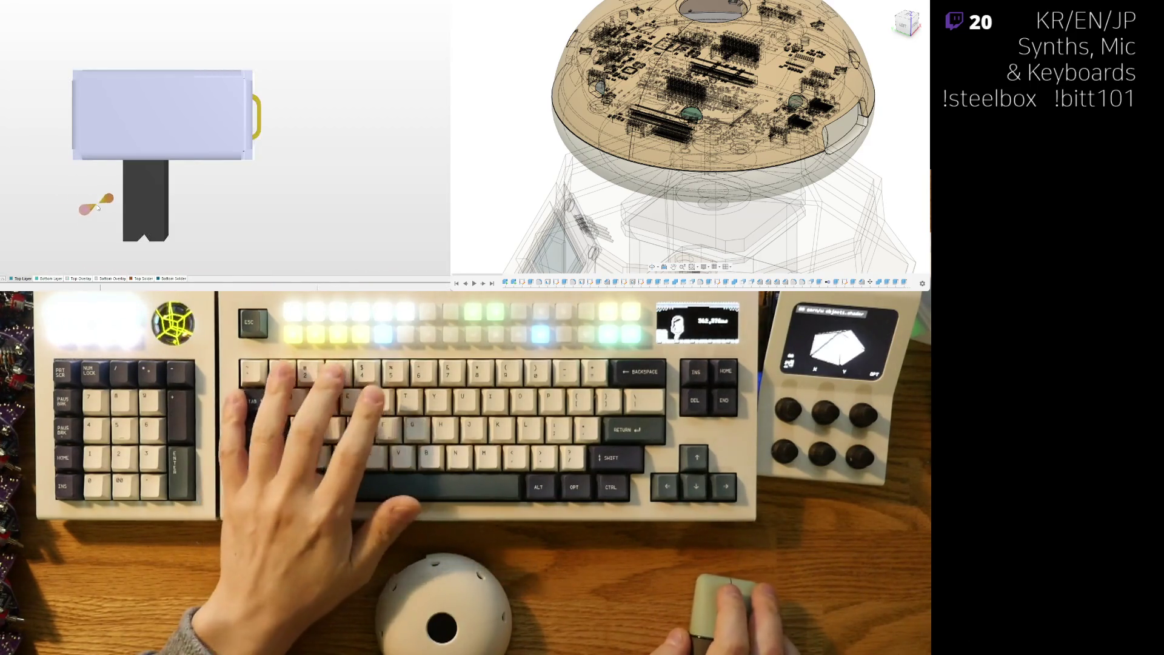
key(2)
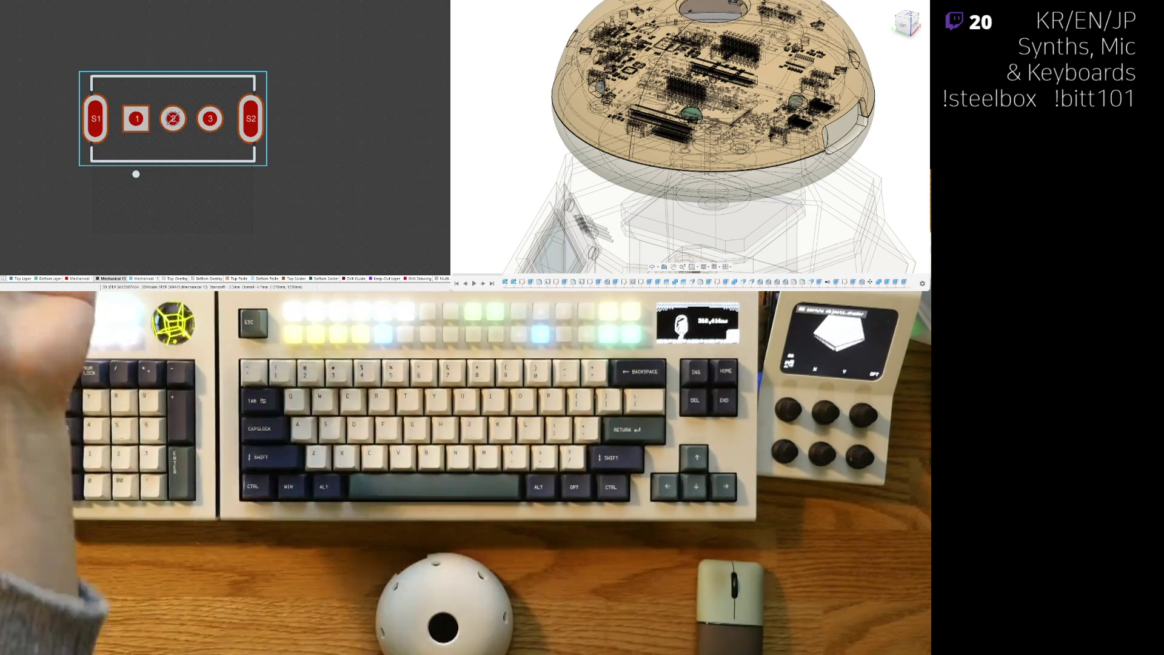
scroll(224, 136, down, 2)
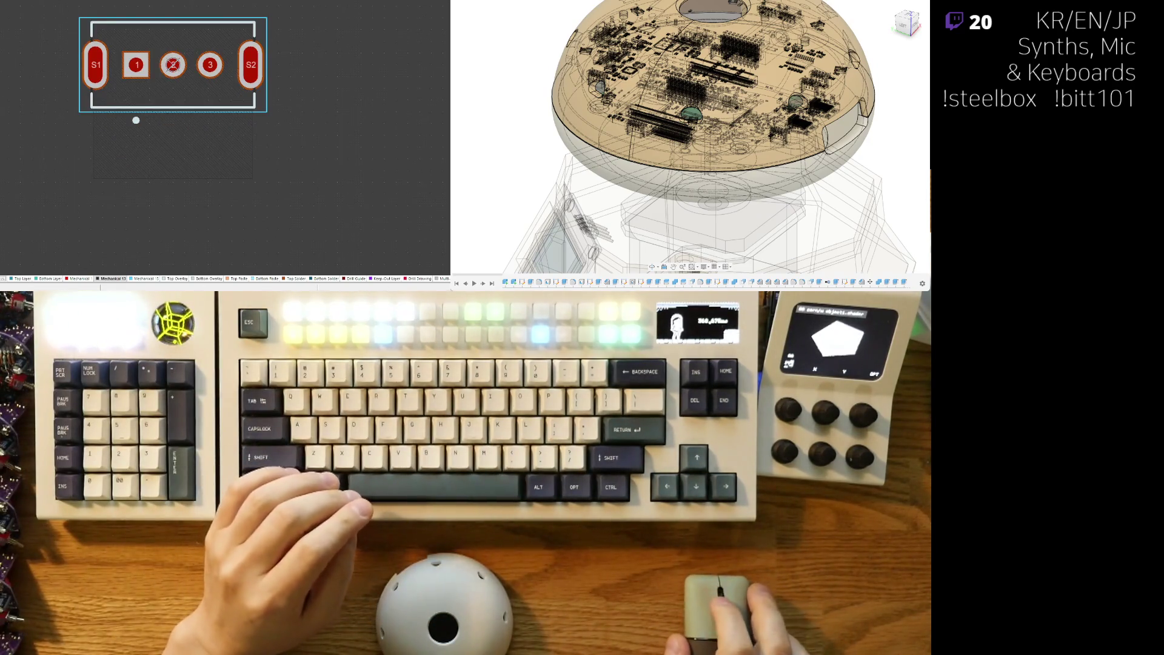
Leave the jack footprint and return to the preamp schematic sheet showing T3
scroll(319, 167, up, 1)
ctrl+scroll(144, 170, up, 1)
scroll(143, 169, up, 2)
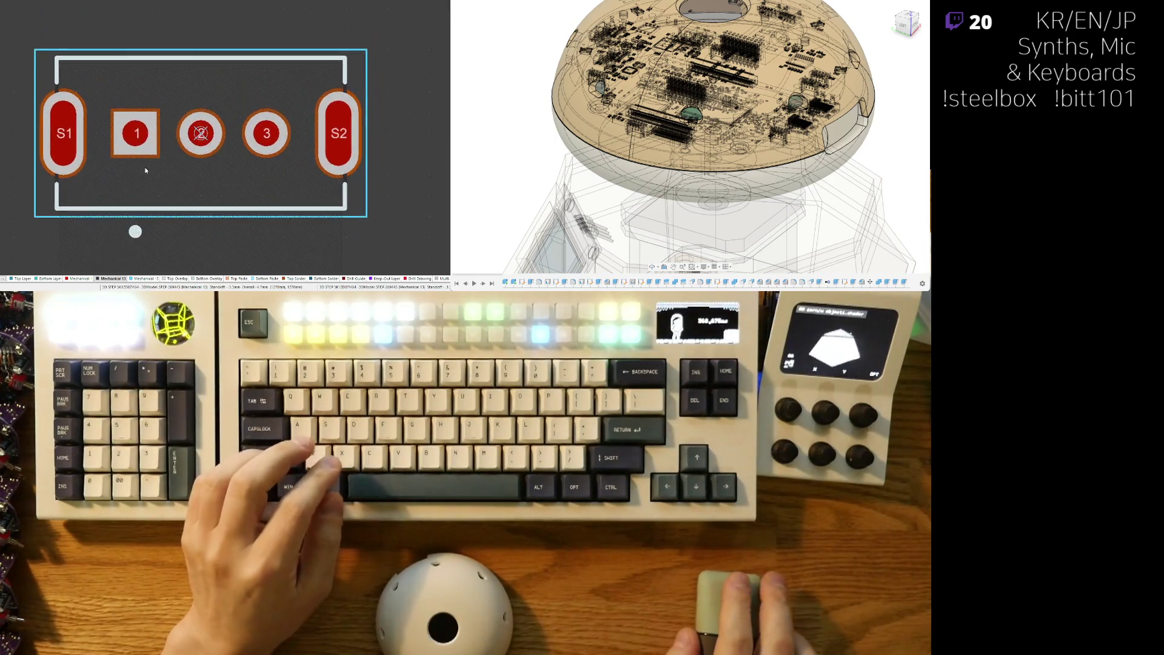
ctrl+scroll(145, 170, down, 1)
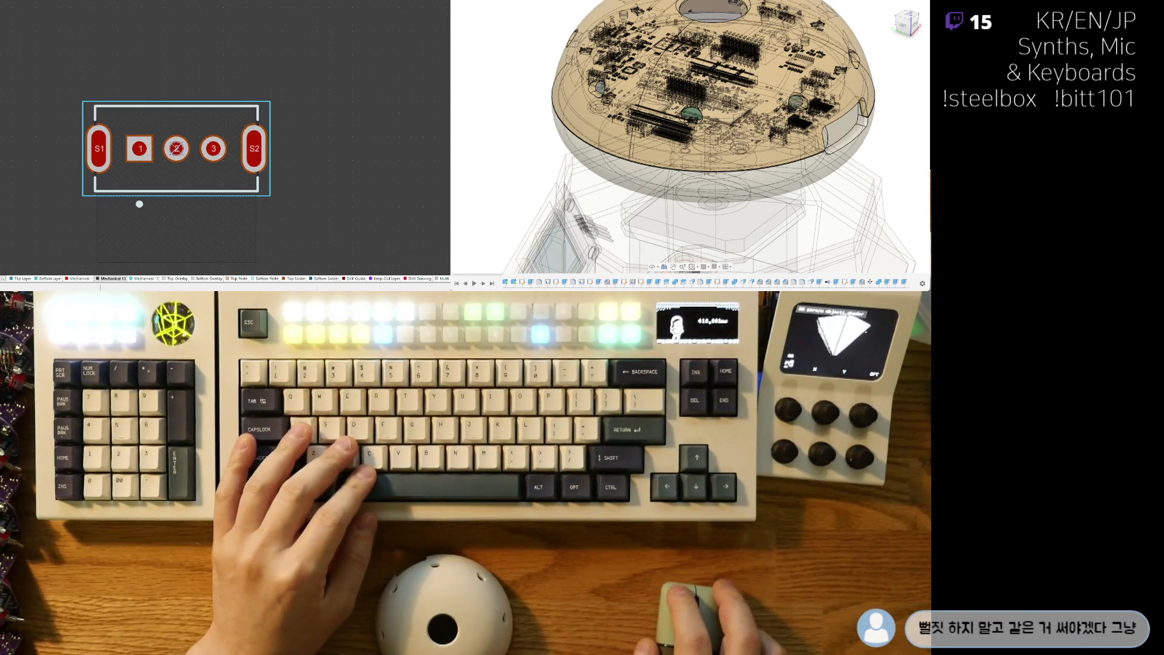
key(ctrl+Tab)
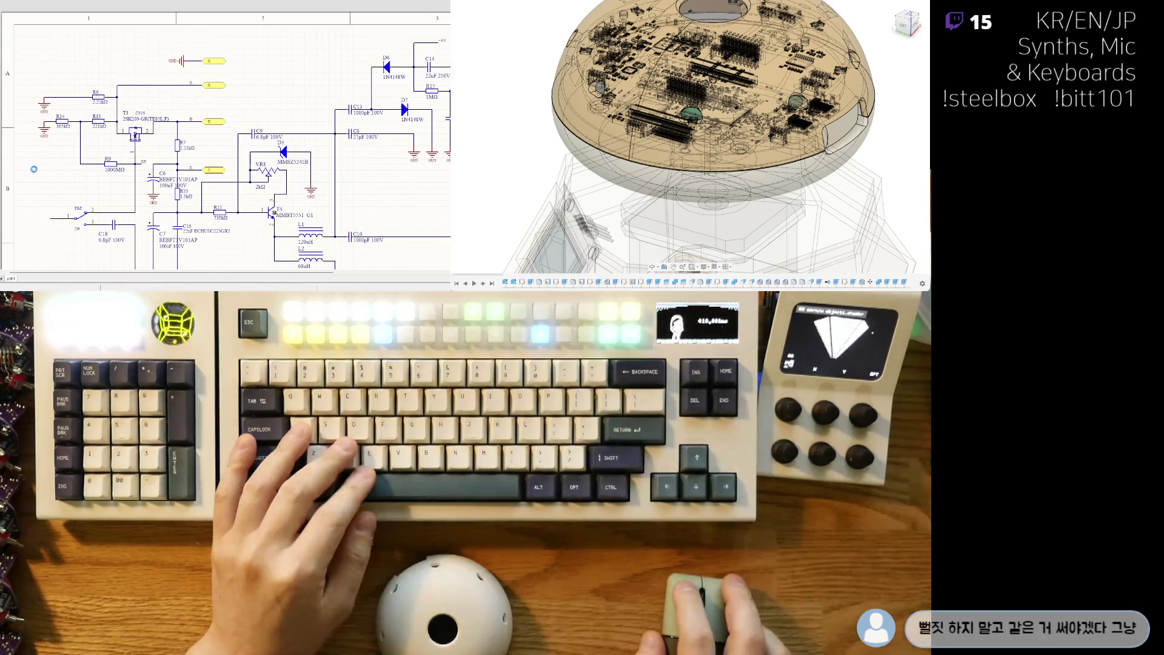
scroll(59, 201, down, 1)
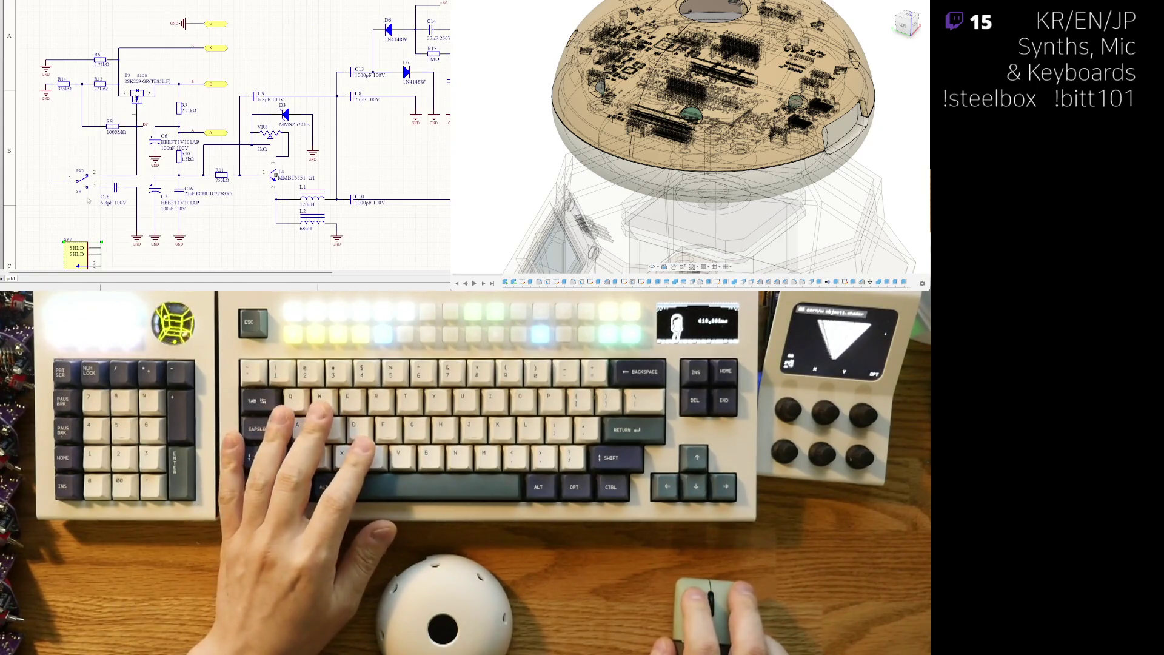
ctrl+scroll(87, 198, down, 3)
ctrl+scroll(127, 191, up, 3)
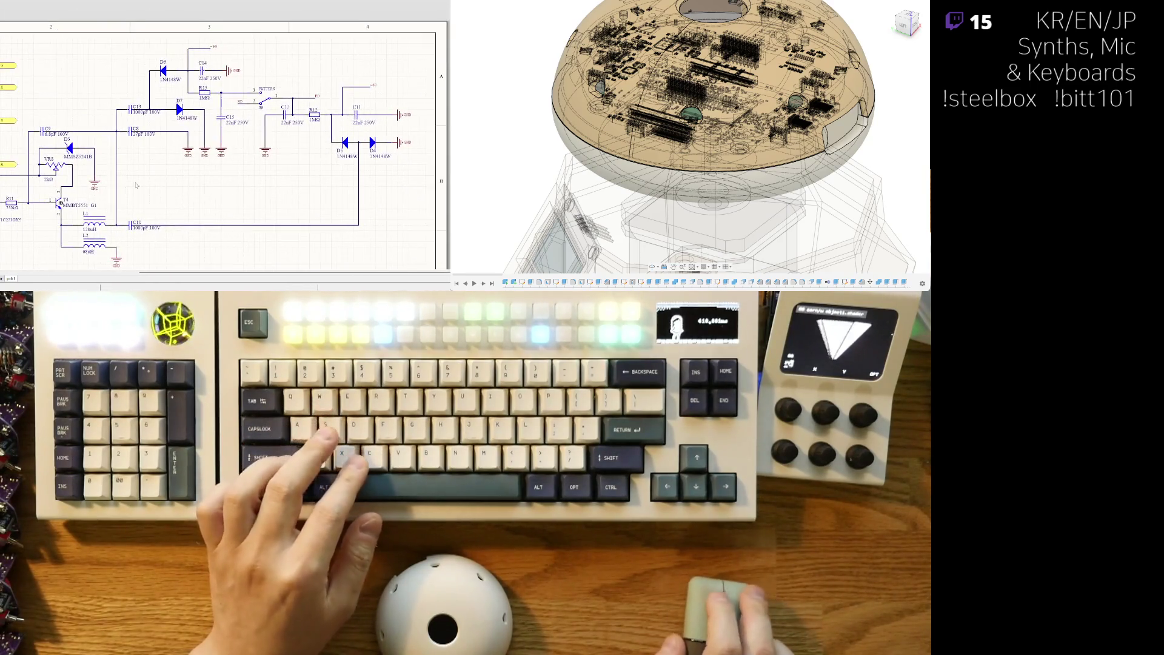
ctrl+scroll(182, 152, down, 3)
ctrl+scroll(182, 152, up, 3)
ctrl+scroll(100, 94, up, 2)
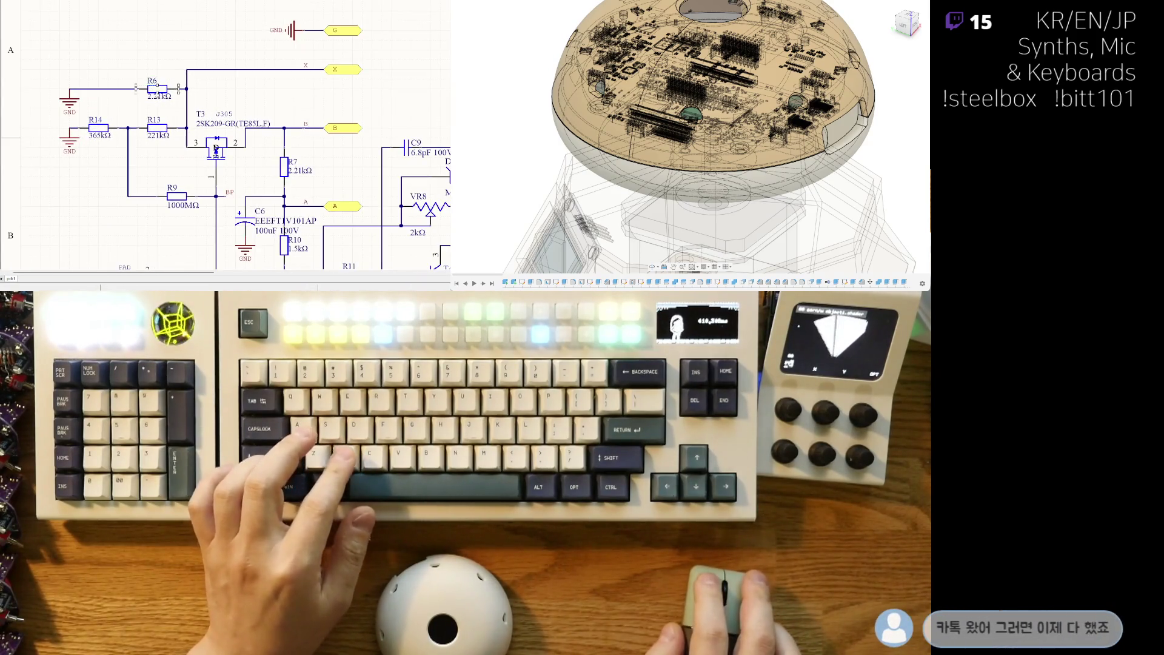
shift+click(99, 128)
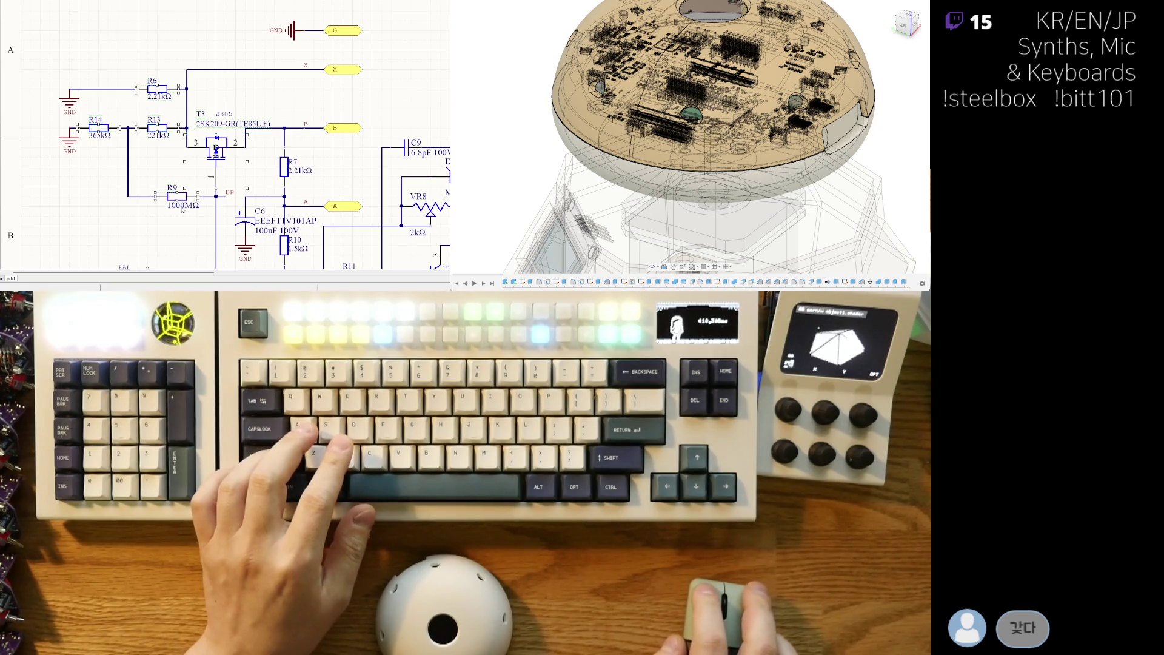
right_drag(169, 243, 137, 159)
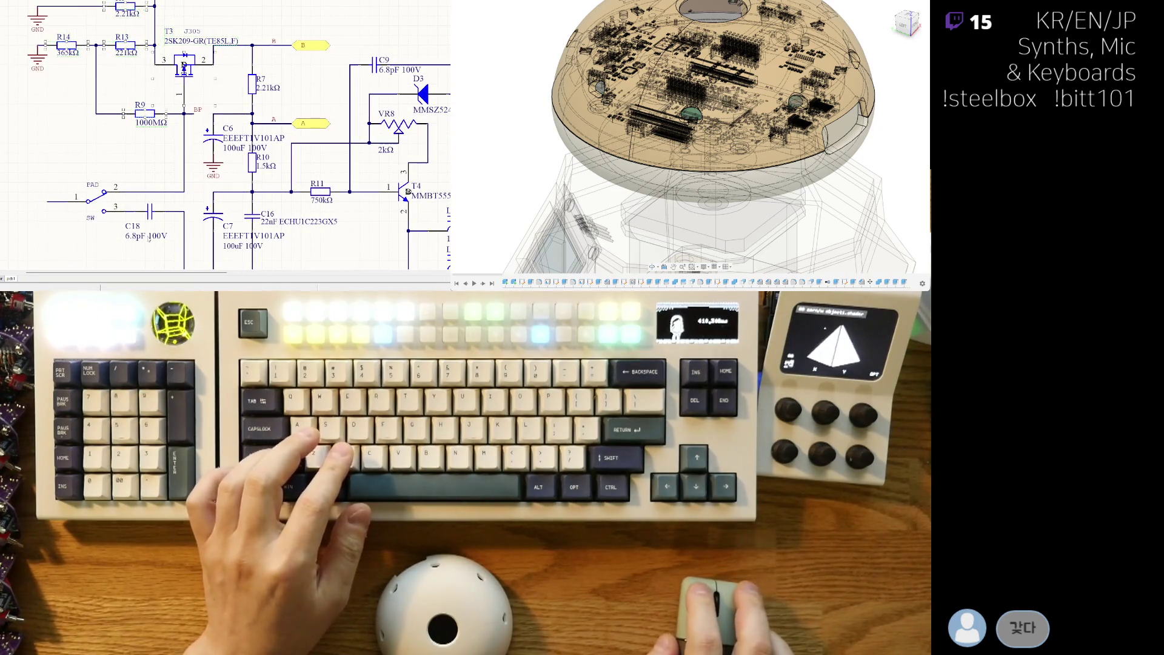
right_drag(137, 231, 93, 164)
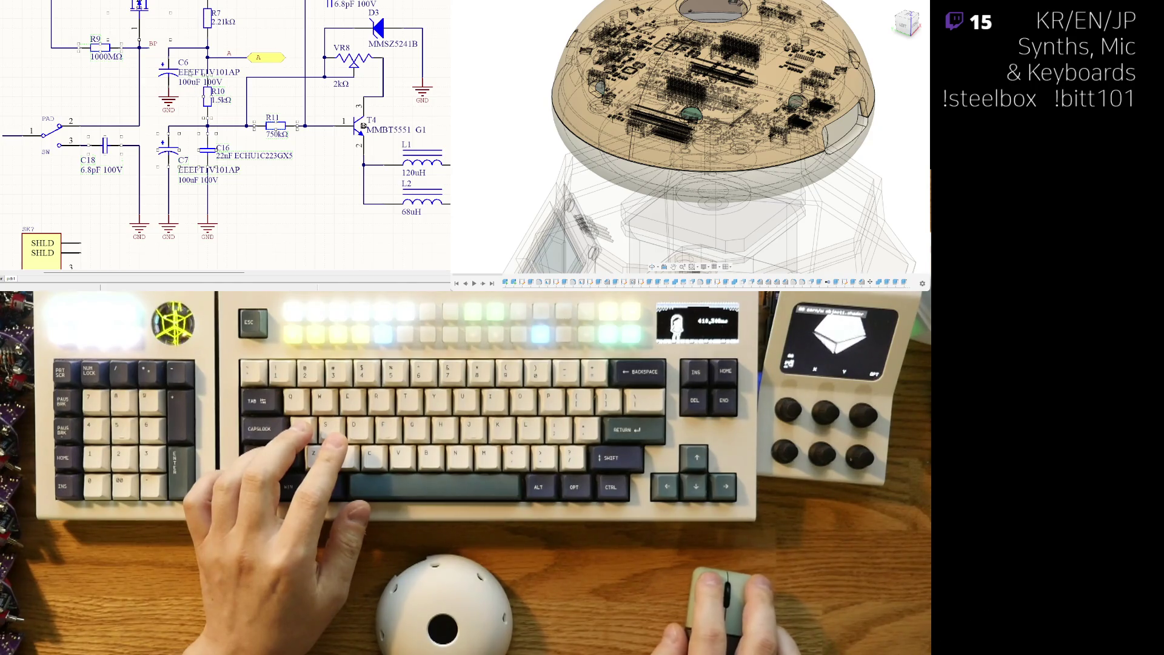
scroll(201, 32, up, 3)
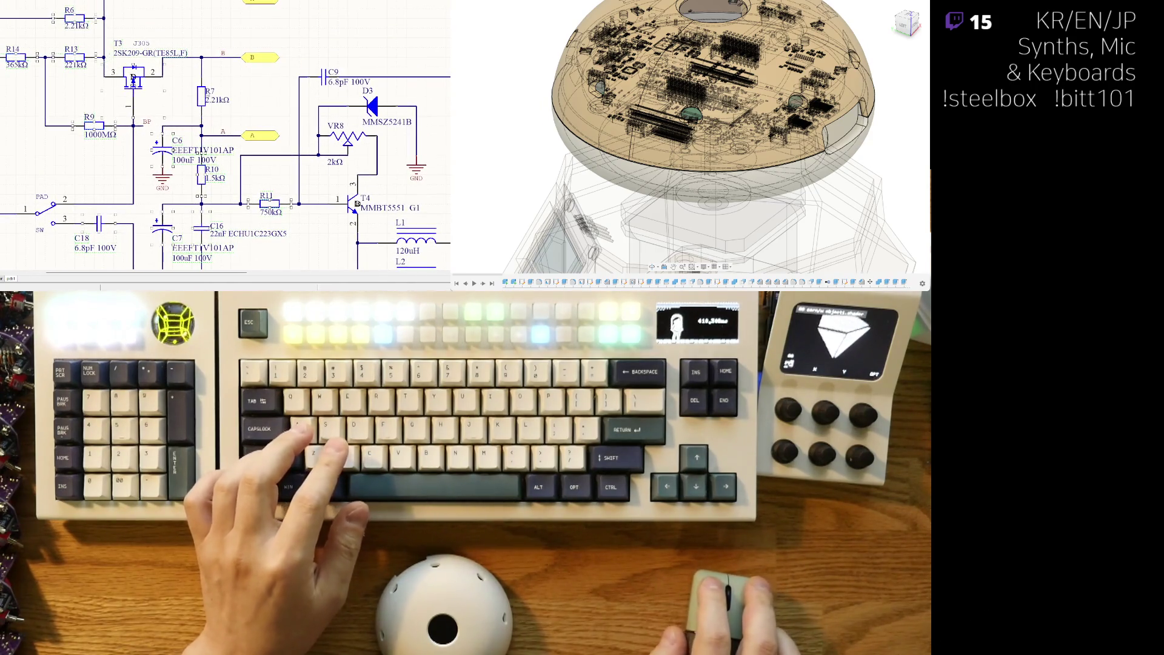
scroll(269, 73, up, 2)
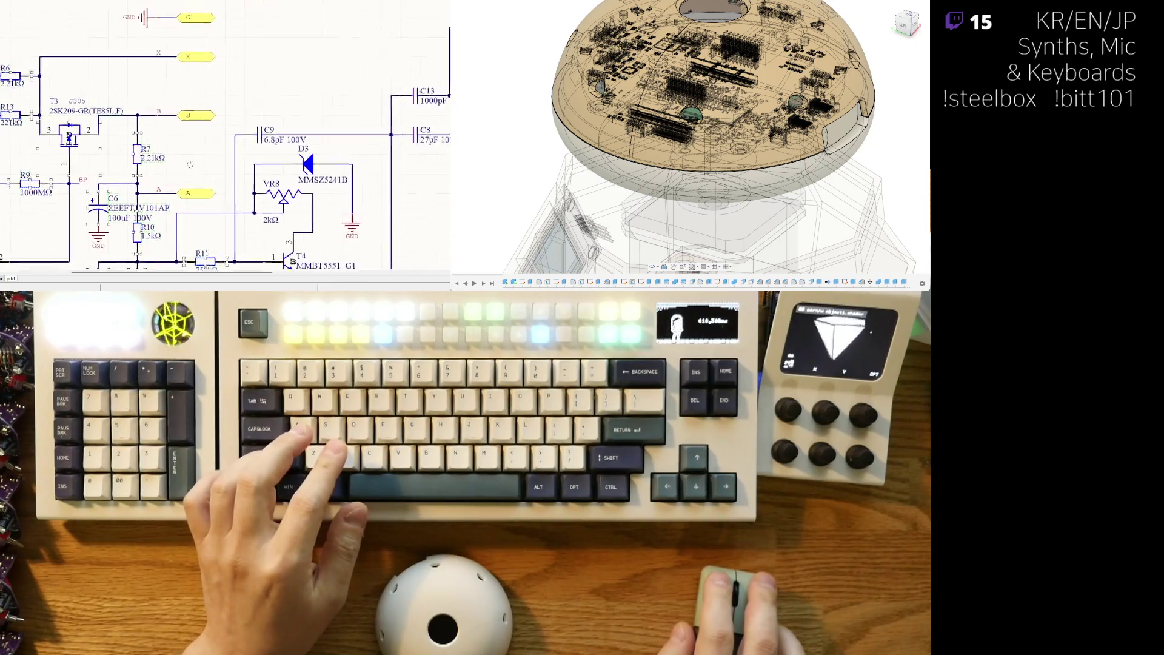
scroll(254, 91, right, 3)
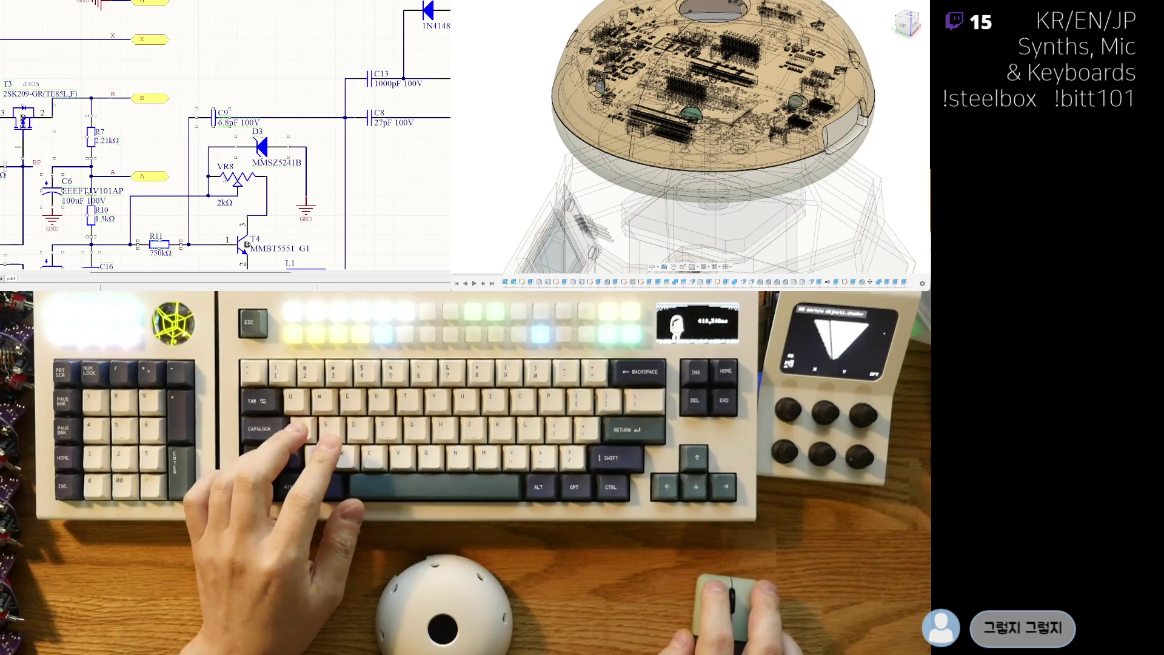
scroll(230, 206, down, 4)
scroll(230, 157, right, 1)
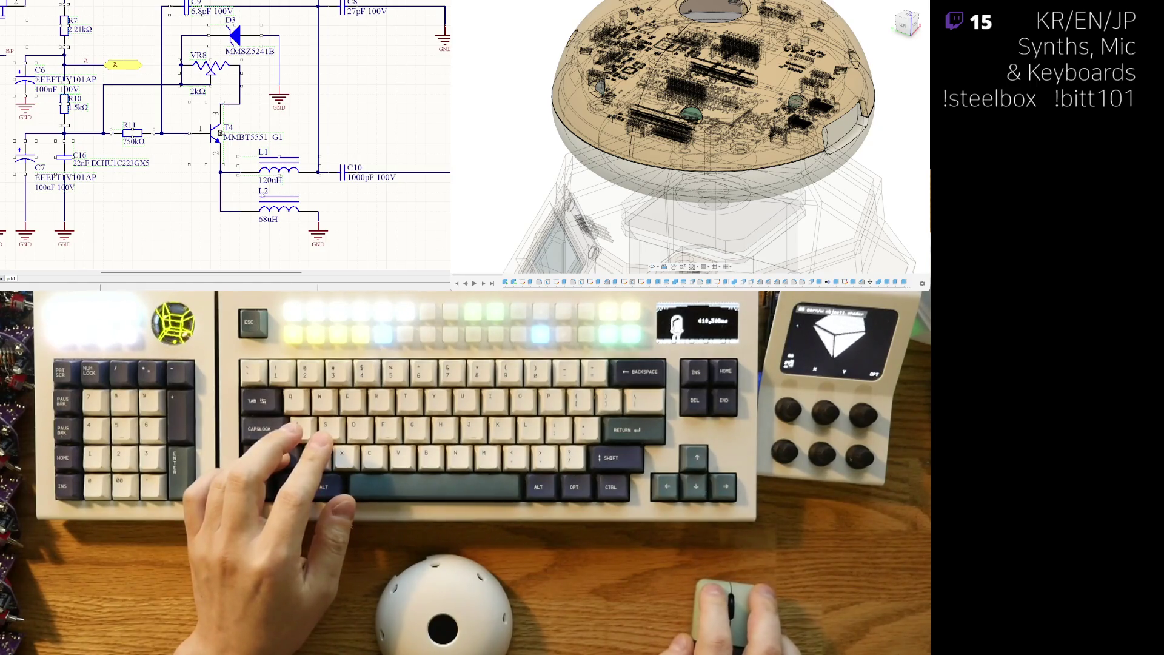
right_drag(270, 223, 170, 193)
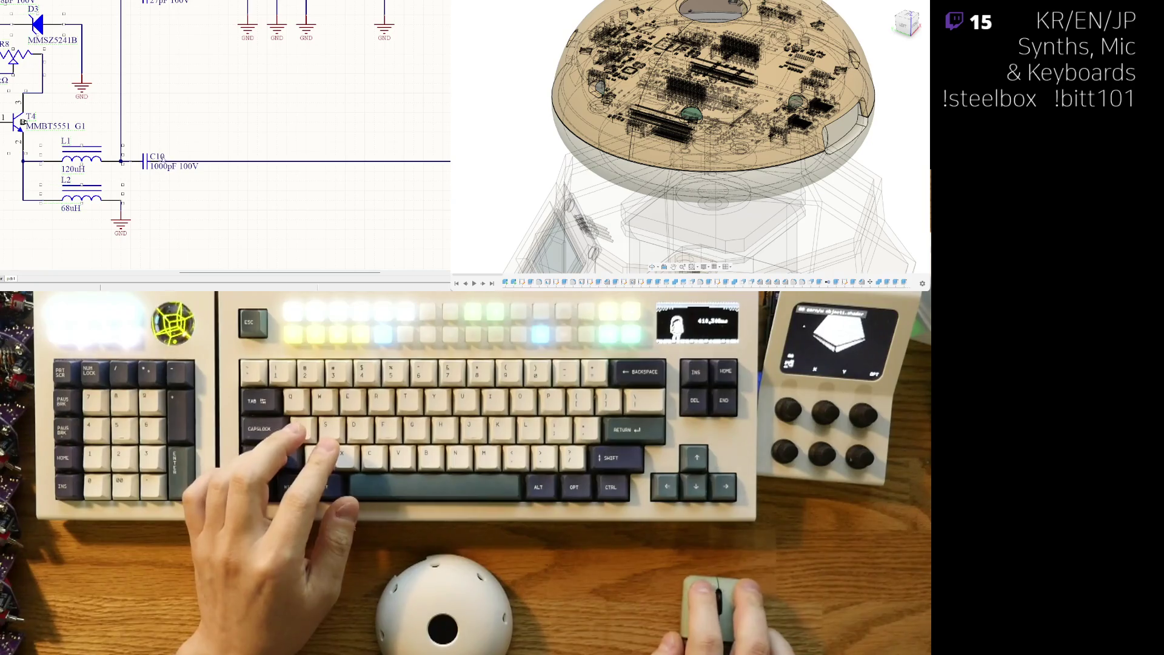
scroll(139, 113, up, 4)
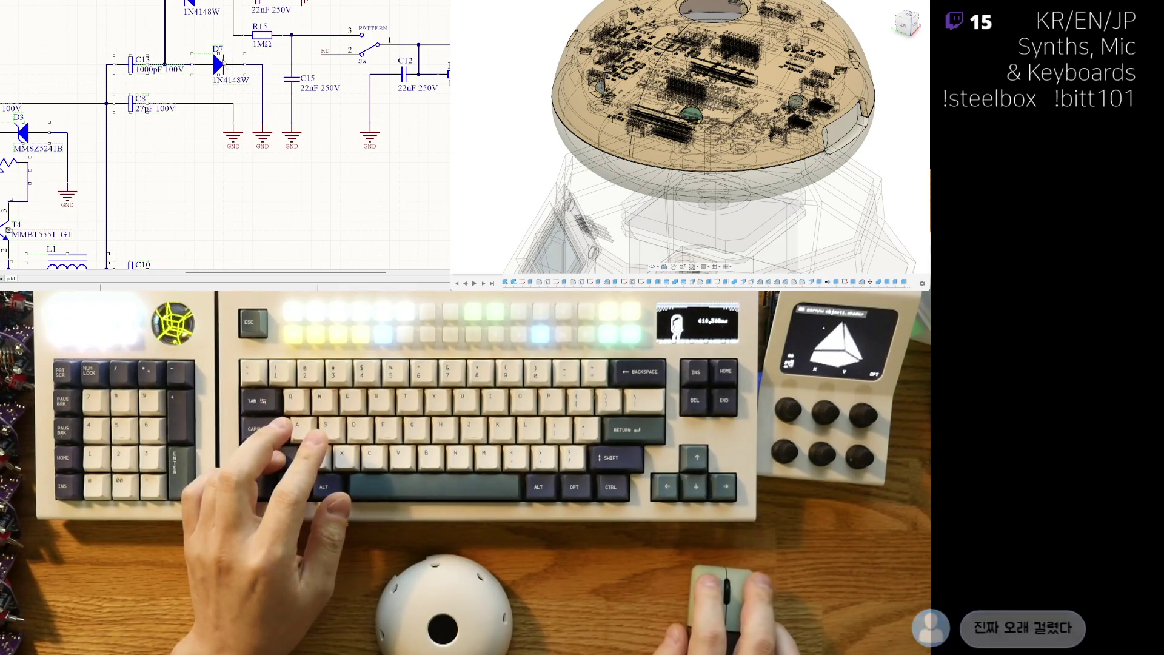
scroll(166, 92, up, 3)
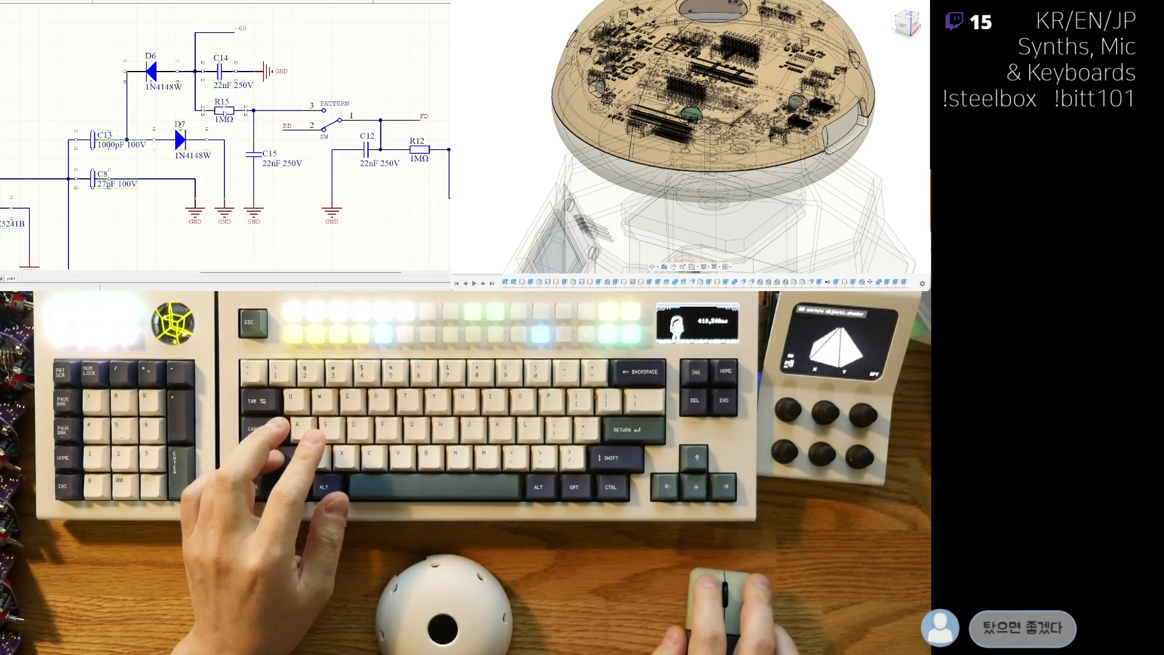
right_drag(341, 172, 81, 139)
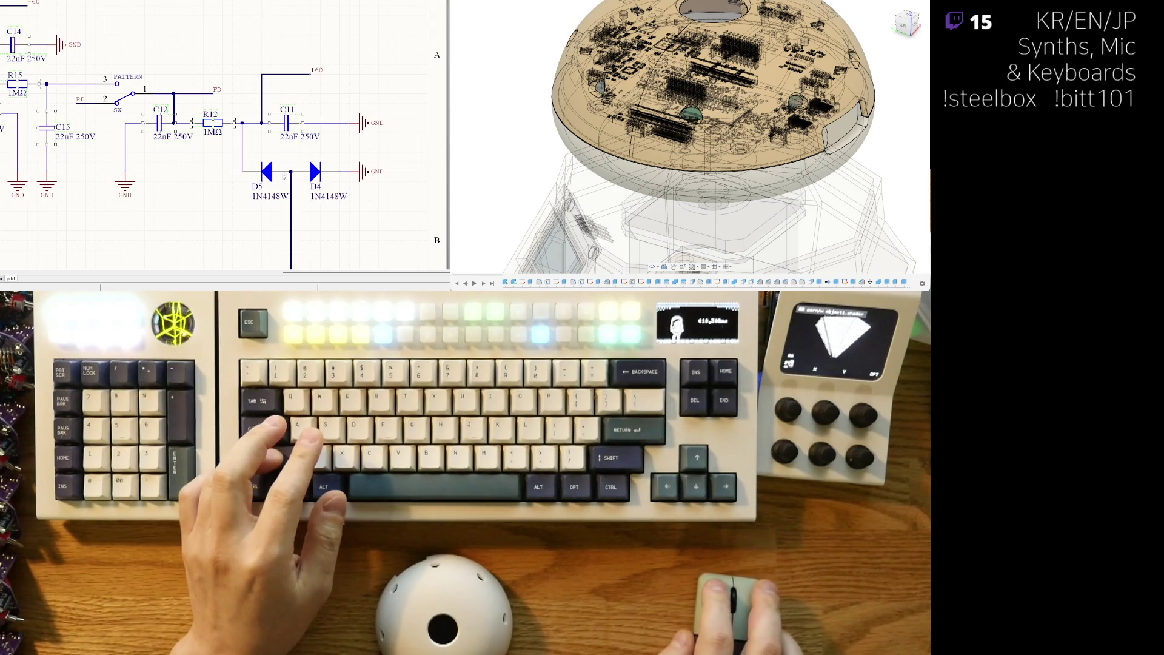
ctrl+scroll(321, 199, down, 8)
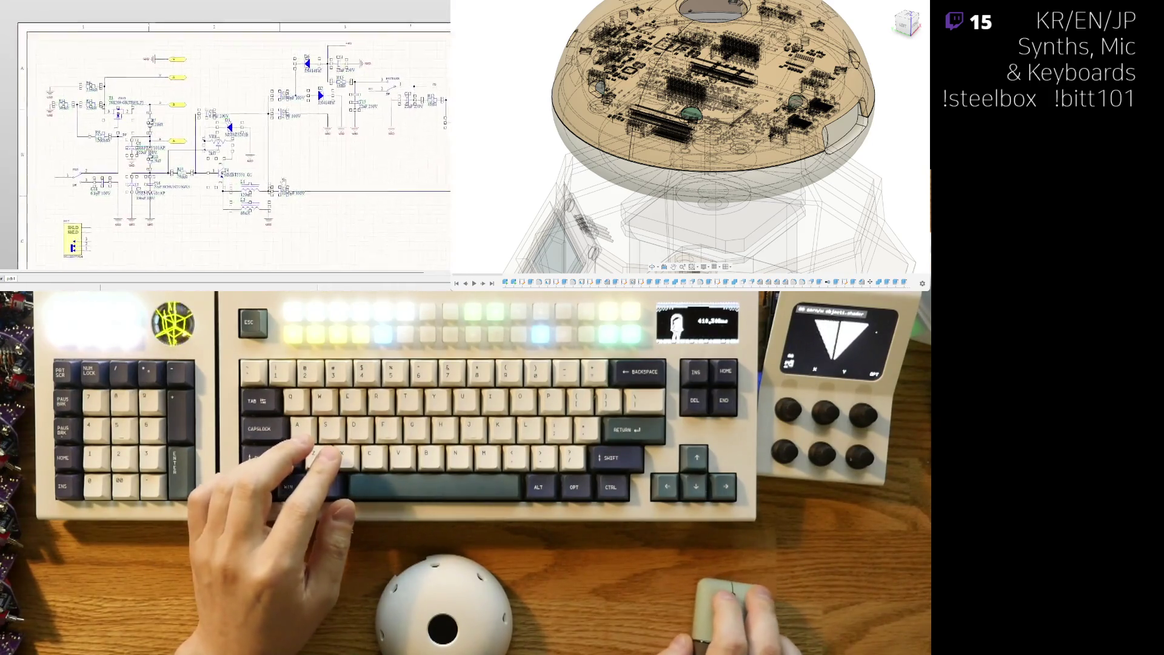
Bring diode D3, the VR8 trimmer and the T4 and L1/L2 area into view
ctrl+scroll(315, 25, up, 6)
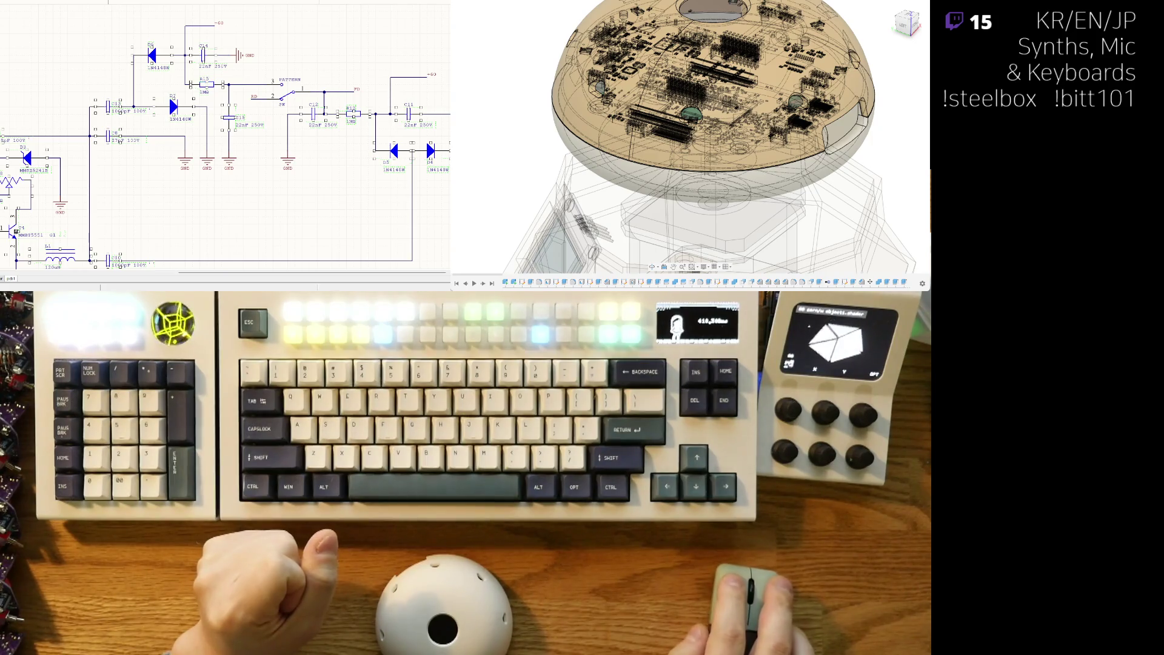
ctrl+scroll(234, 121, up, 3)
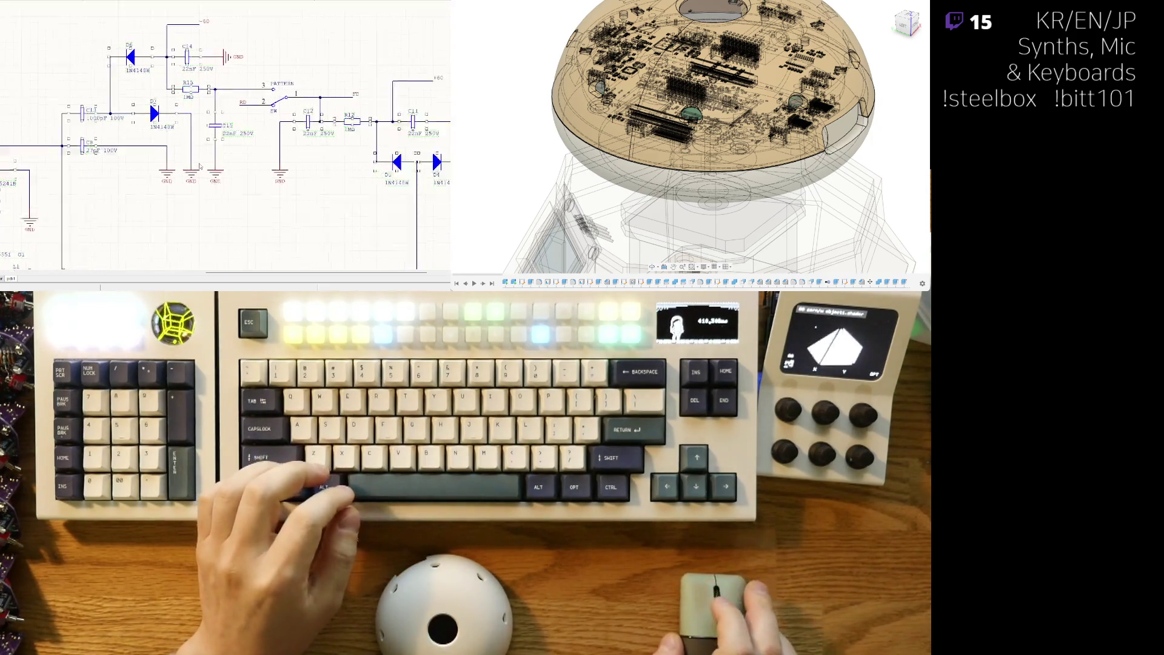
scroll(234, 112, up, 3)
mouse_move(146, 152)
right_down()
mouse_move(244, 52)
mouse_move(309, 100)
mouse_move(354, 39)
right_up()
mouse_move(116, 157)
mouse_down()
mouse_move(143, 159)
mouse_move(122, 163)
mouse_up()
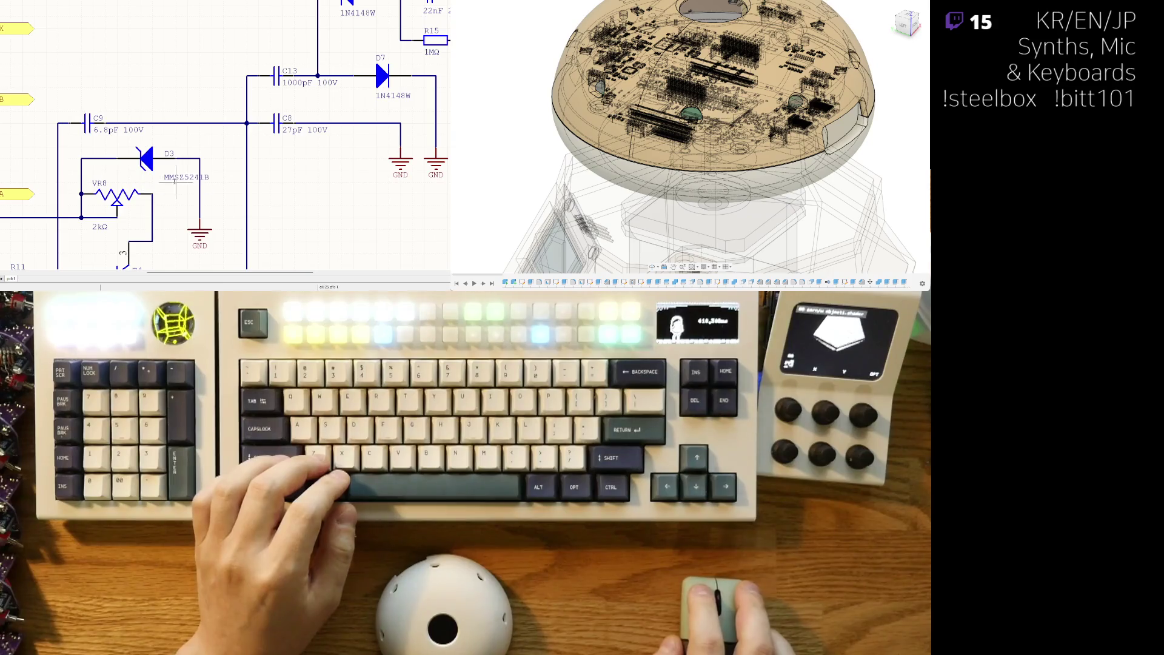
mouse_move(94, 162)
right_down()
mouse_move(103, 112)
mouse_move(120, 102)
mouse_move(147, 41)
right_up()
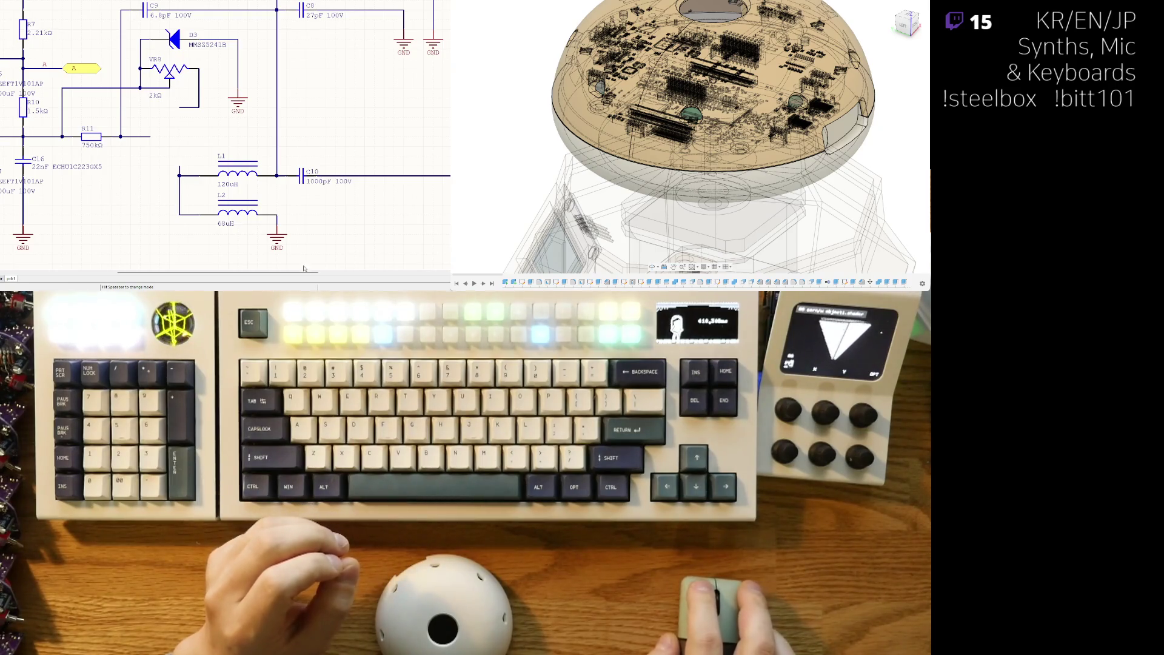
Undo the four accidental edits, restoring transistors T4 and T3
key(ctrl+z)
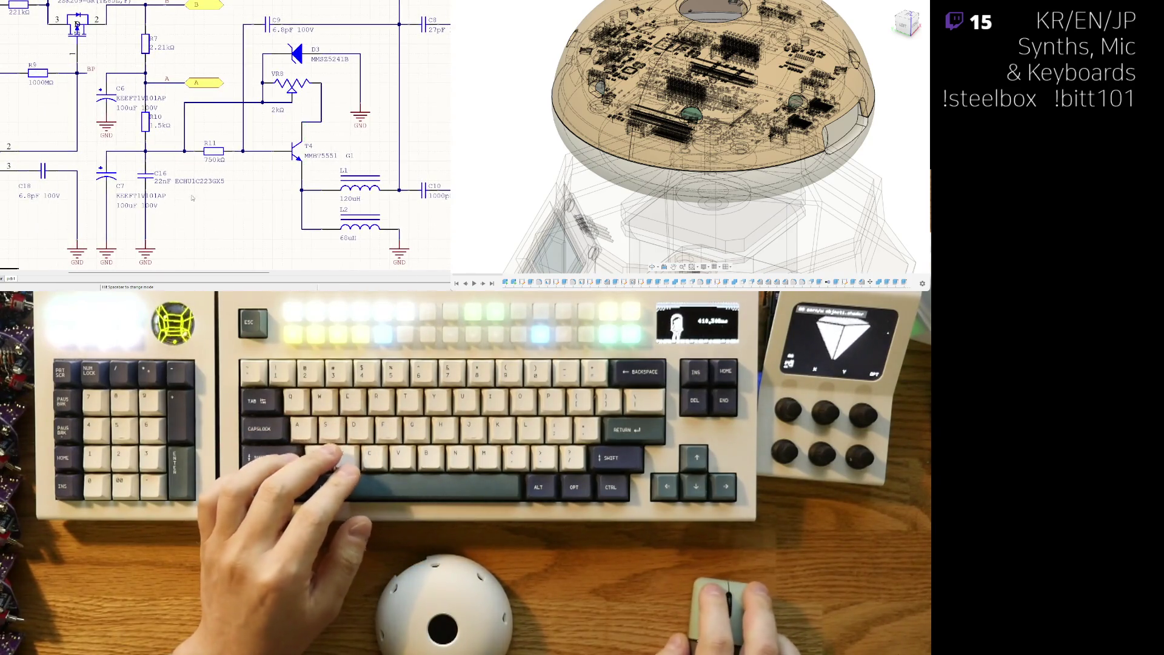
key(ctrl+z)
key(ctrl+z)
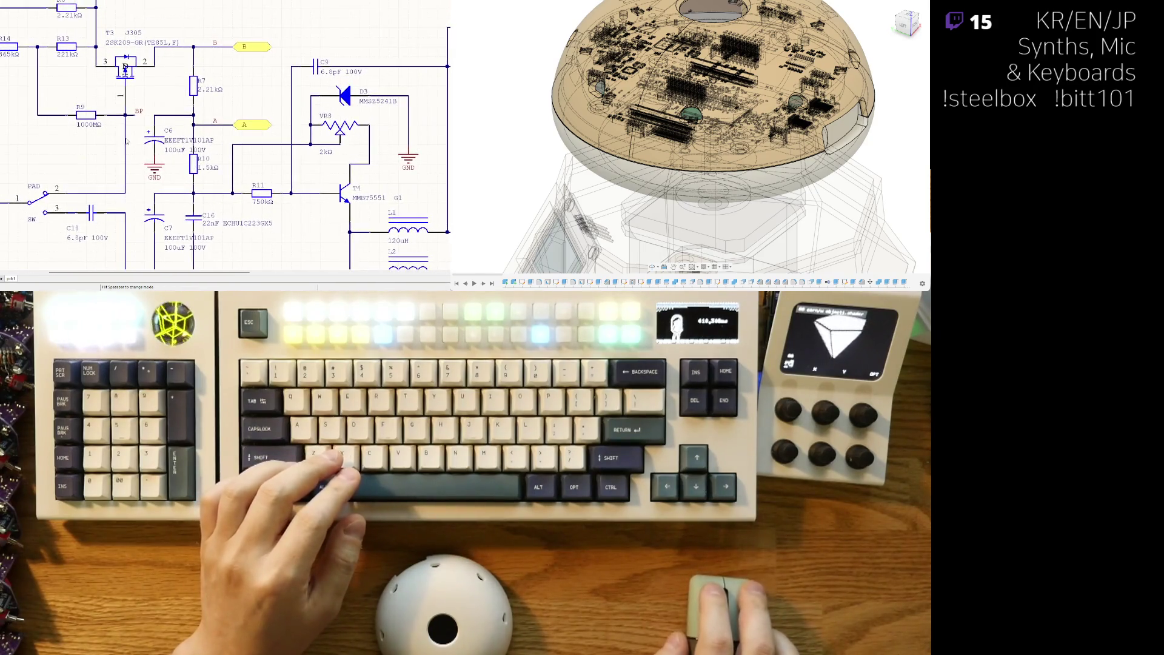
key(ctrl+z)
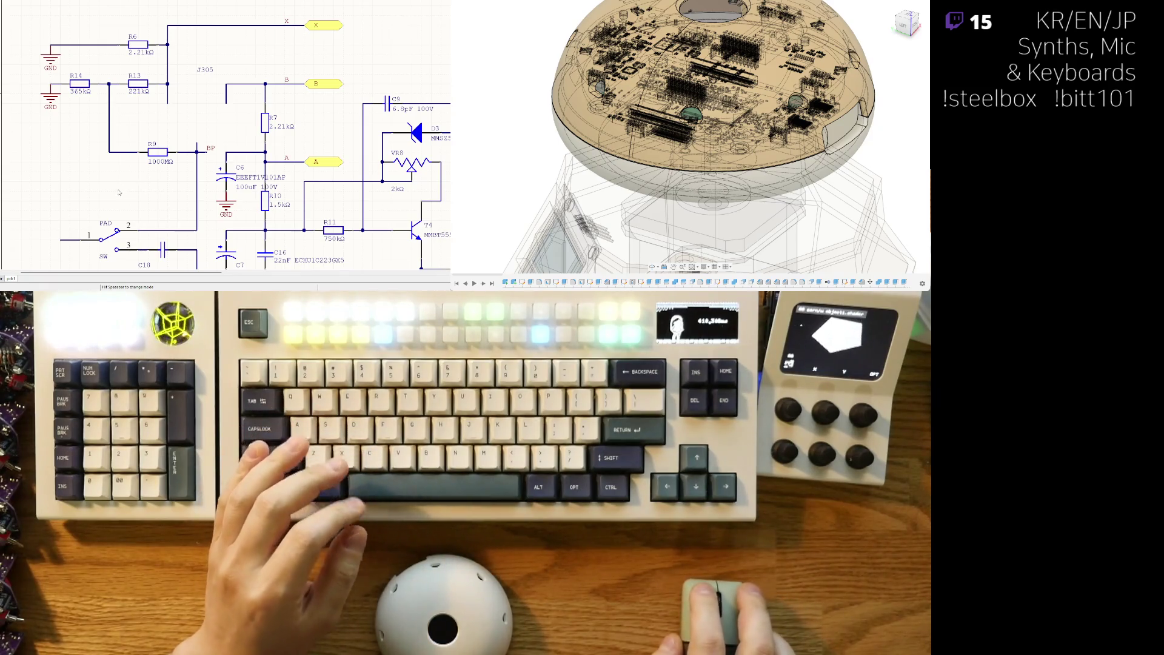
key(ctrl+z)
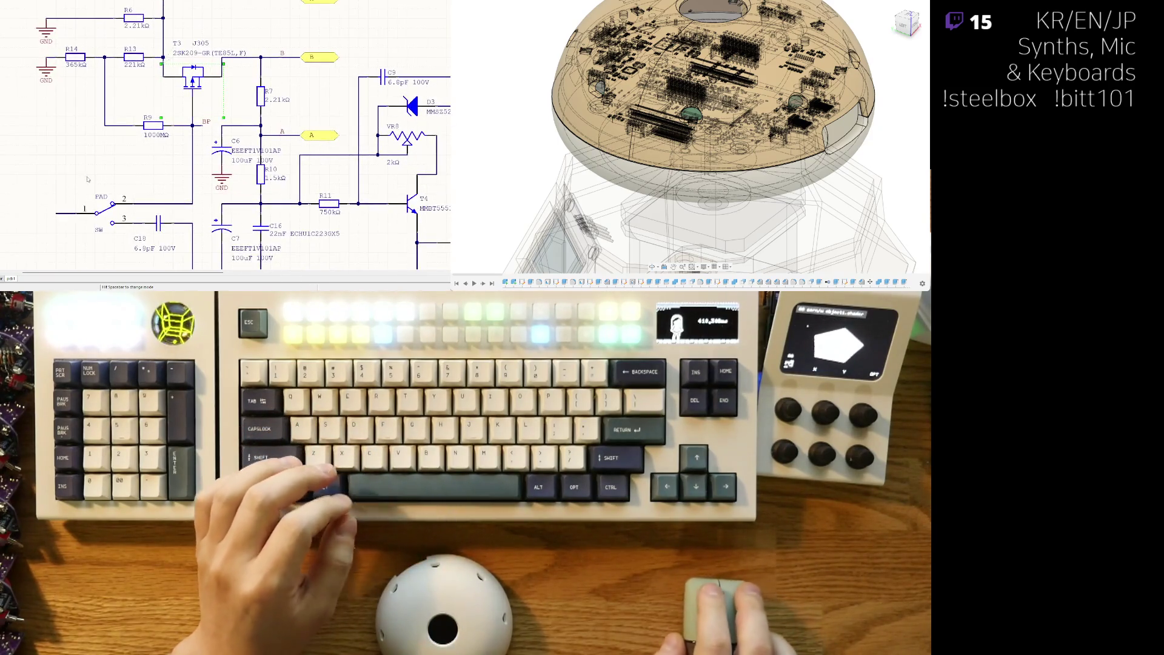
Check the D4/D5 diodes, then switch to the second schematic sheet, pdf2
ctrl+scroll(47, 243, down, 3)
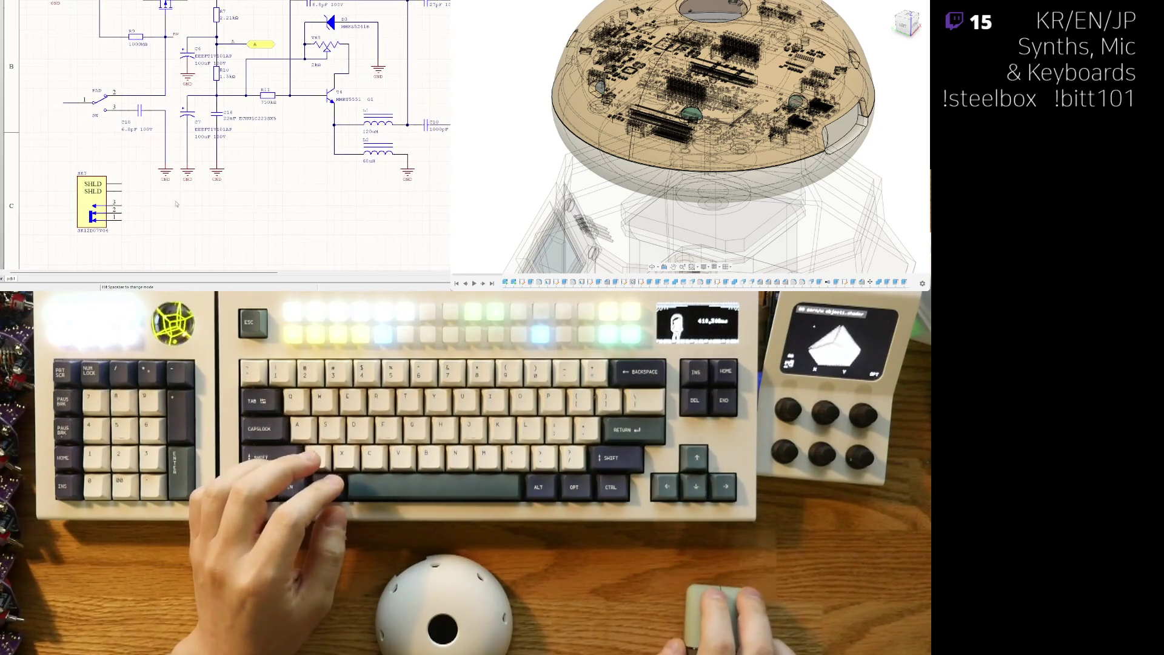
mouse_move(263, 157)
right_down()
mouse_move(229, 168)
mouse_move(167, 145)
right_up()
ctrl+scroll(167, 144, up, 2)
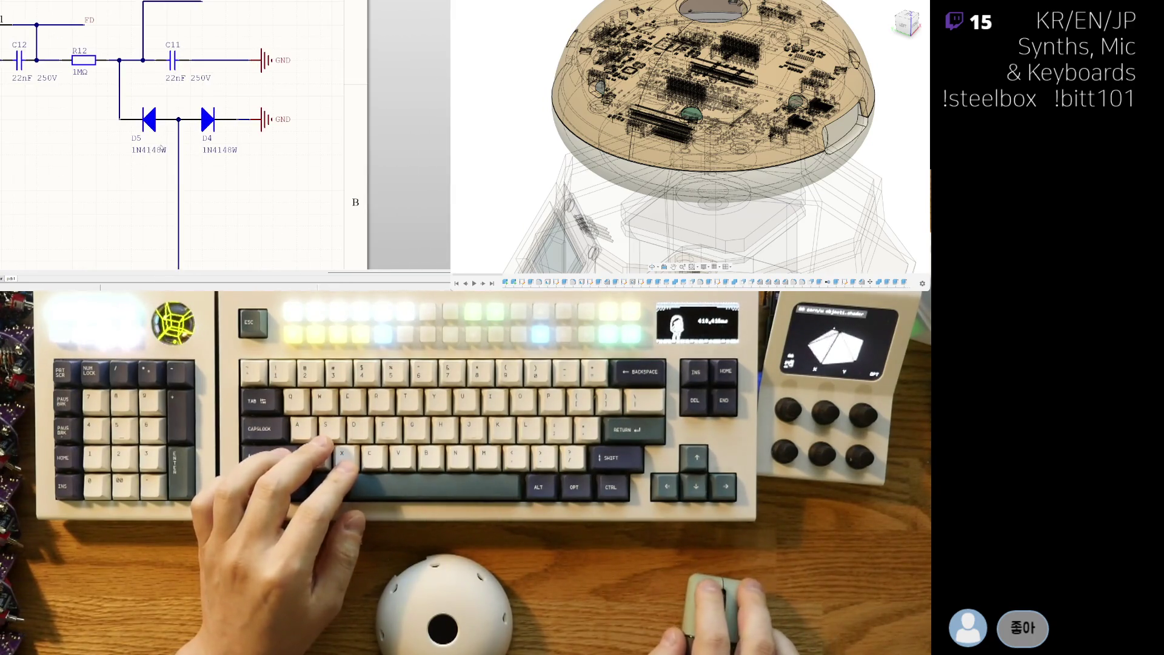
ctrl+scroll(160, 147, down, 3)
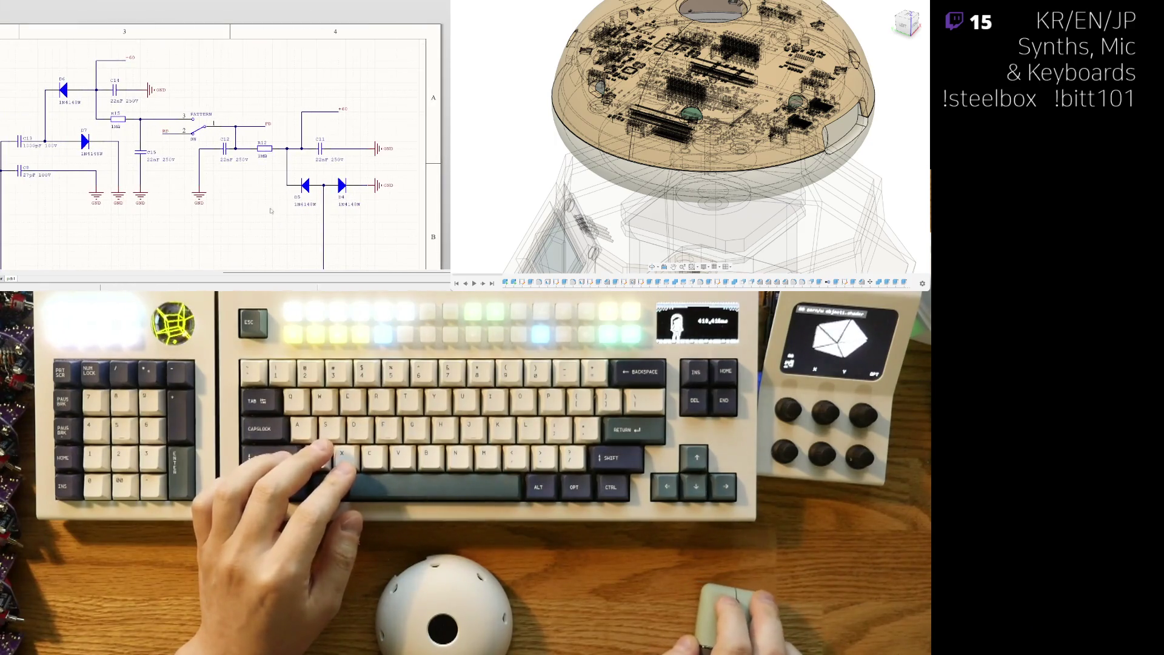
shift+scroll(215, 181, left, 5)
scroll(182, 175, down, 3)
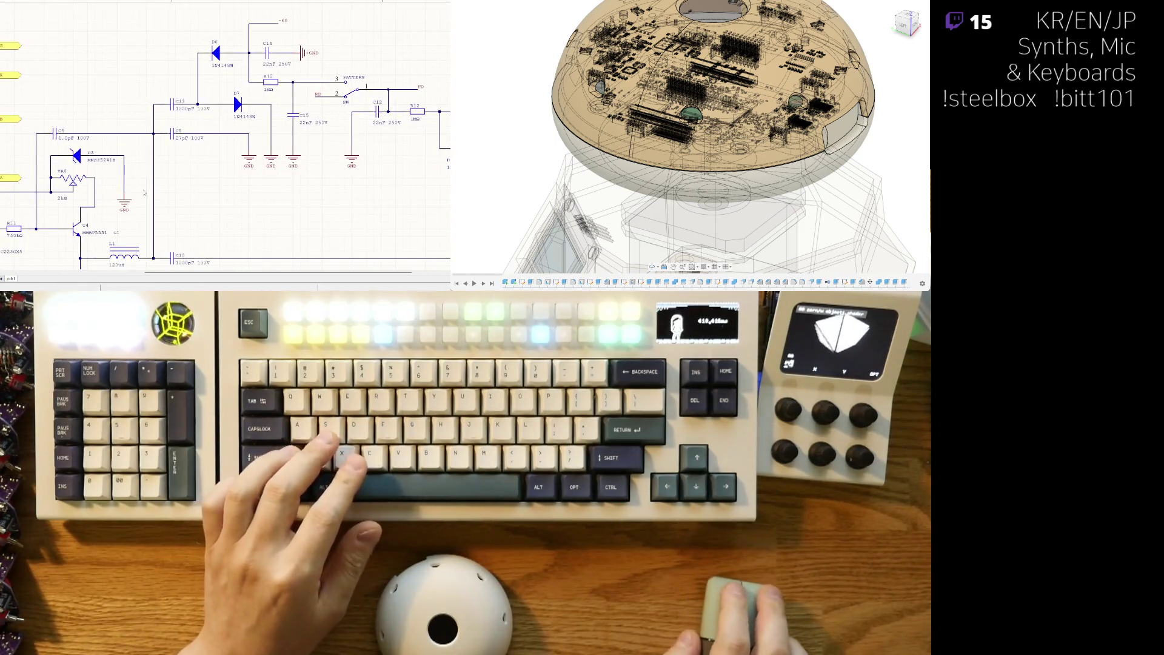
key(ctrl+Tab)
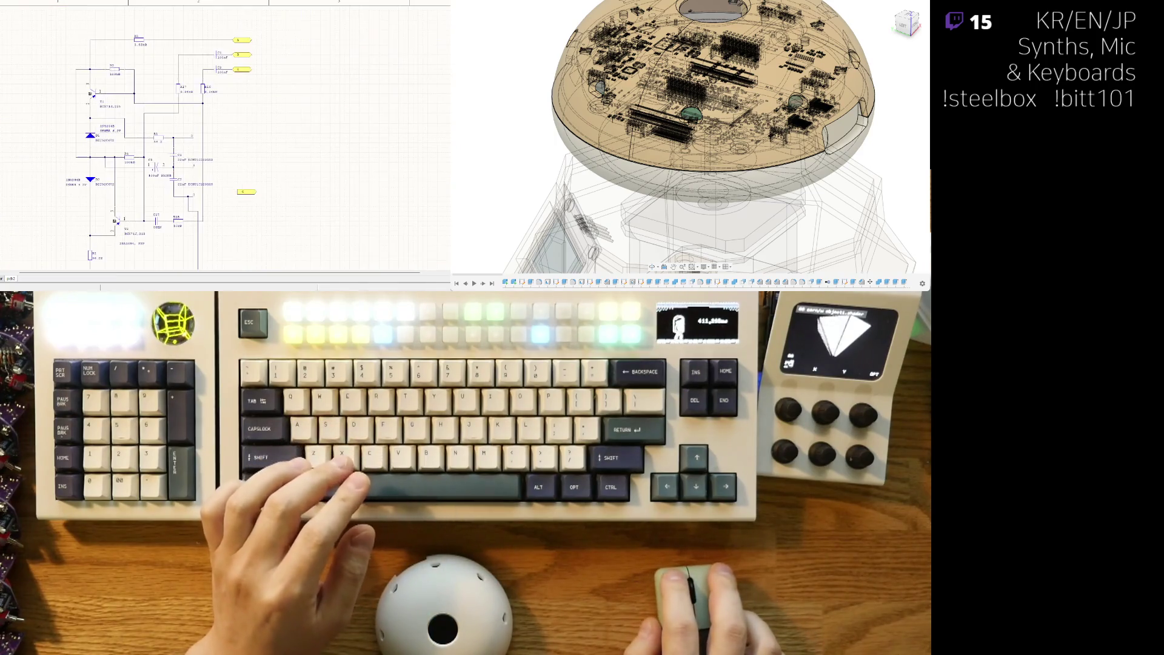
ctrl+scroll(119, 146, up, 2)
ctrl+scroll(119, 146, up, 2)
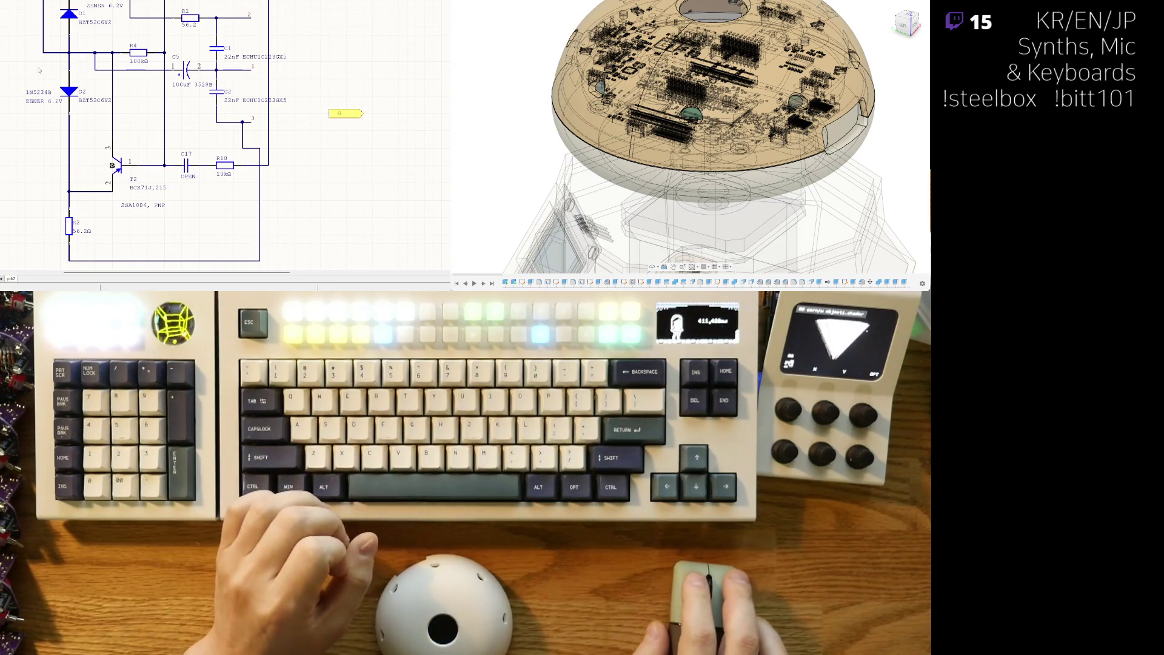
scroll(36, 78, up, 1)
scroll(37, 33, up, 4)
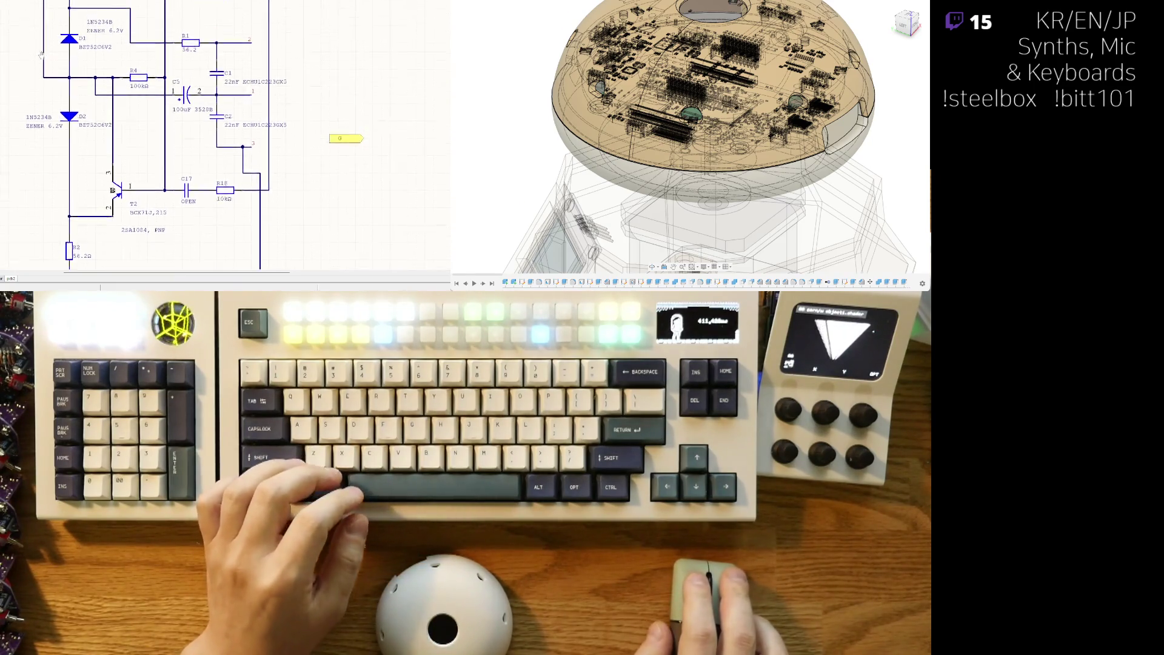
scroll(47, 187, up, 3)
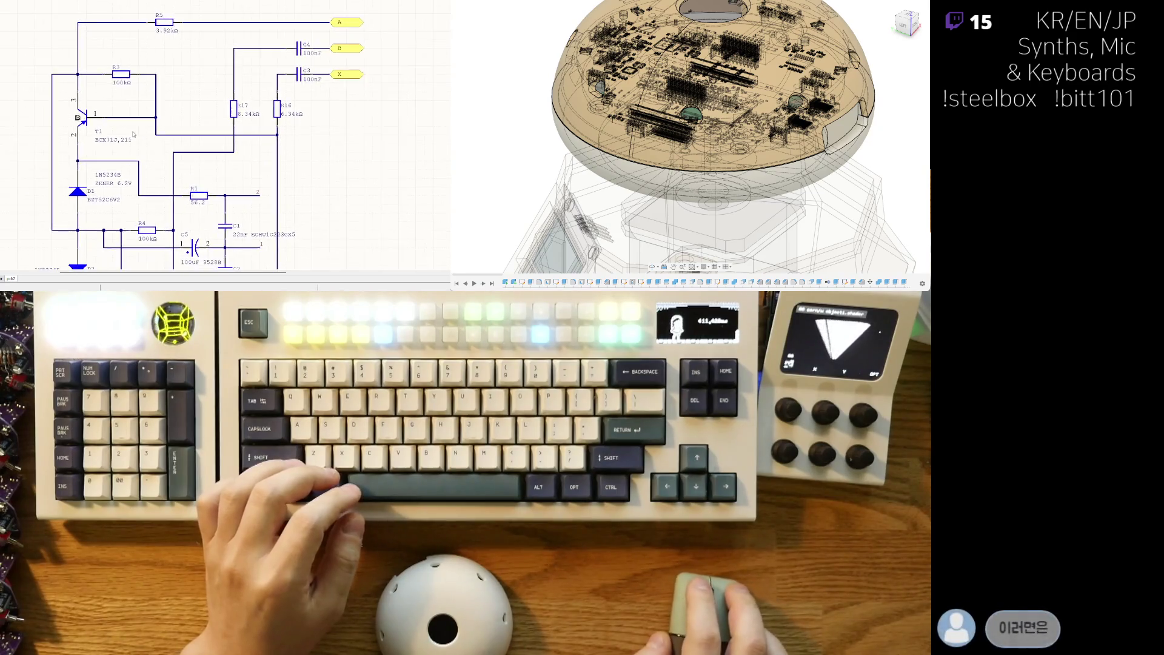
shift+scroll(46, 187, left, 2)
scroll(190, 214, down, 3)
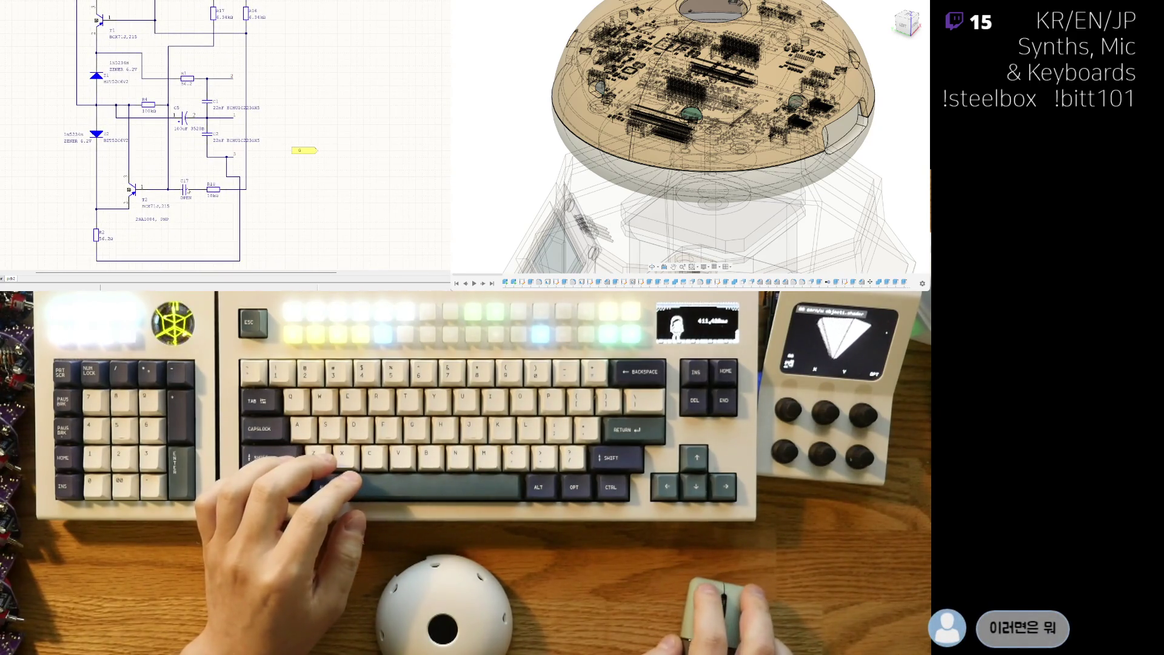
key(ctrl+x)
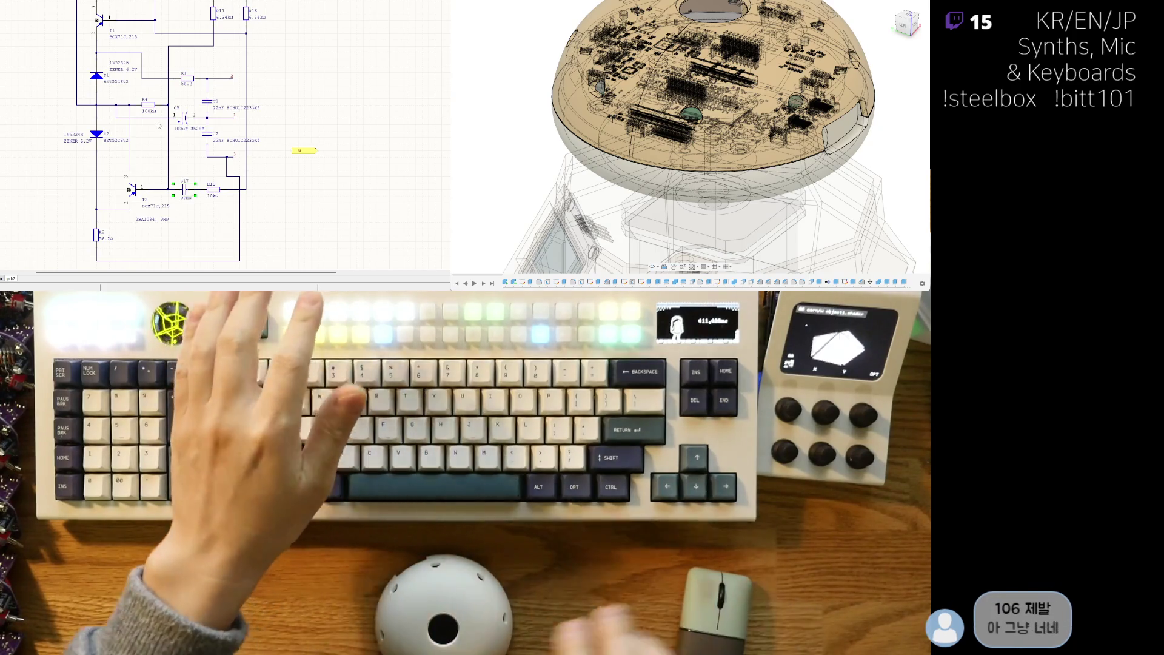
key(ctrl+z)
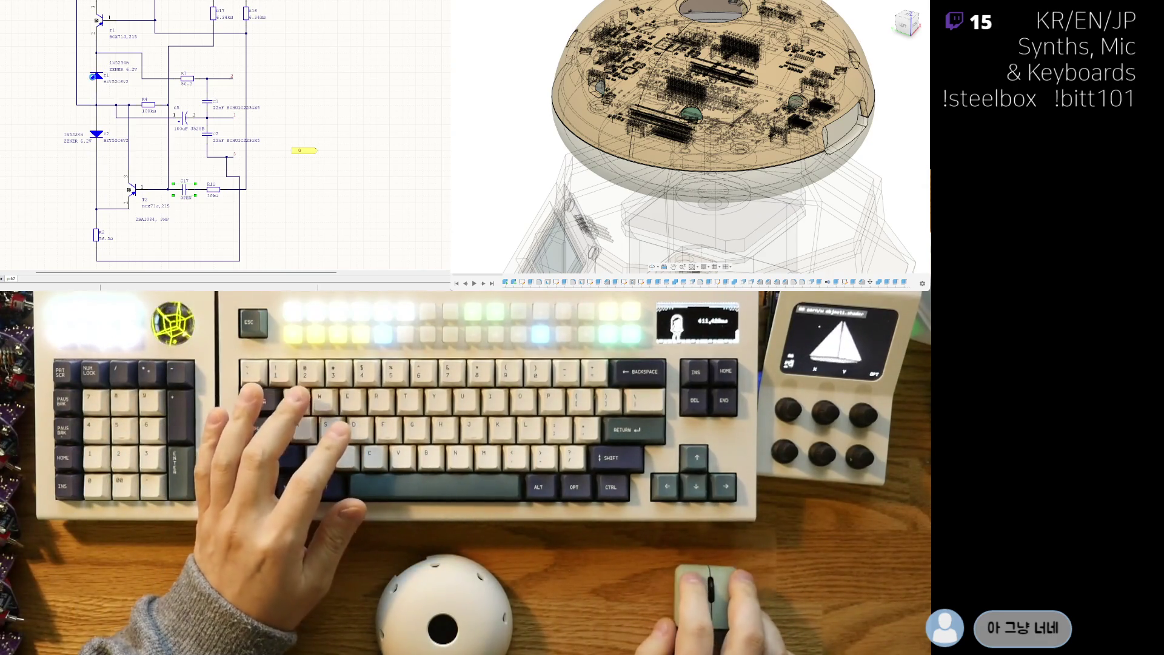
key(ctrl+z)
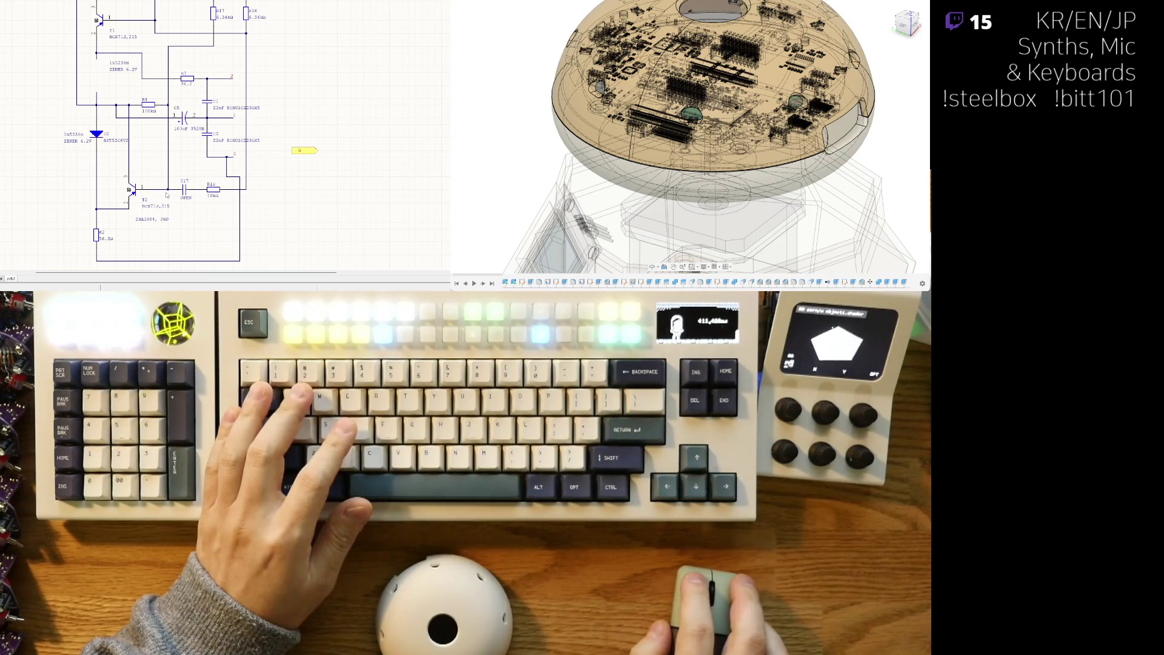
key(ctrl+y)
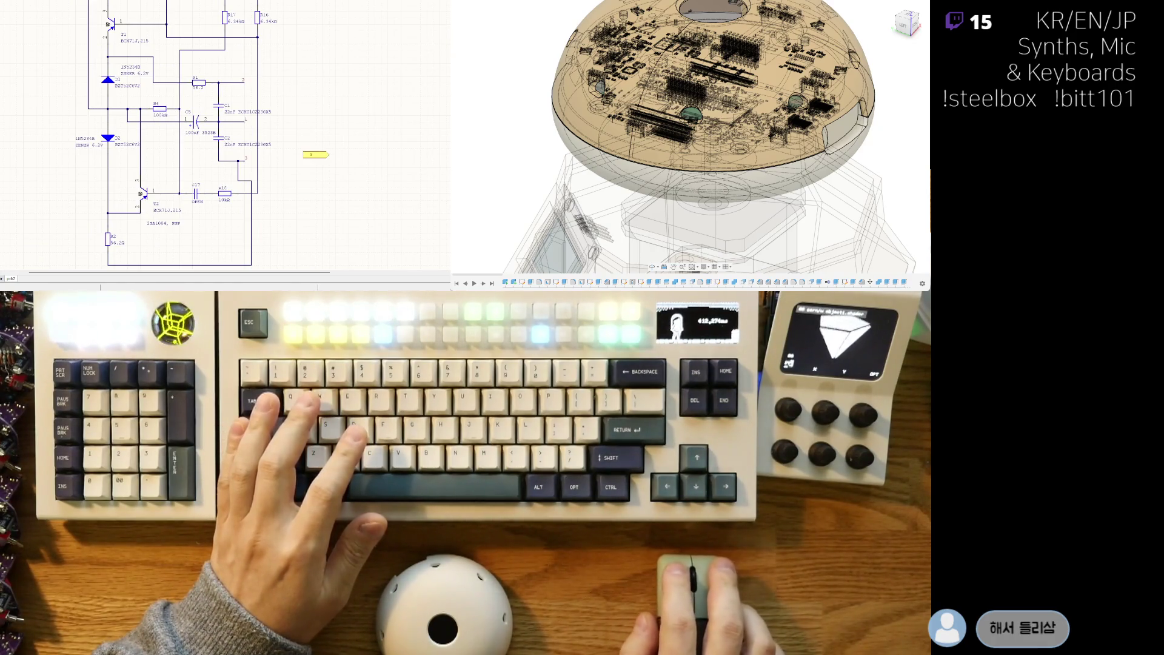
Switch to the PCB layout document and pan across the still-empty board area
key(ctrl+Tab)
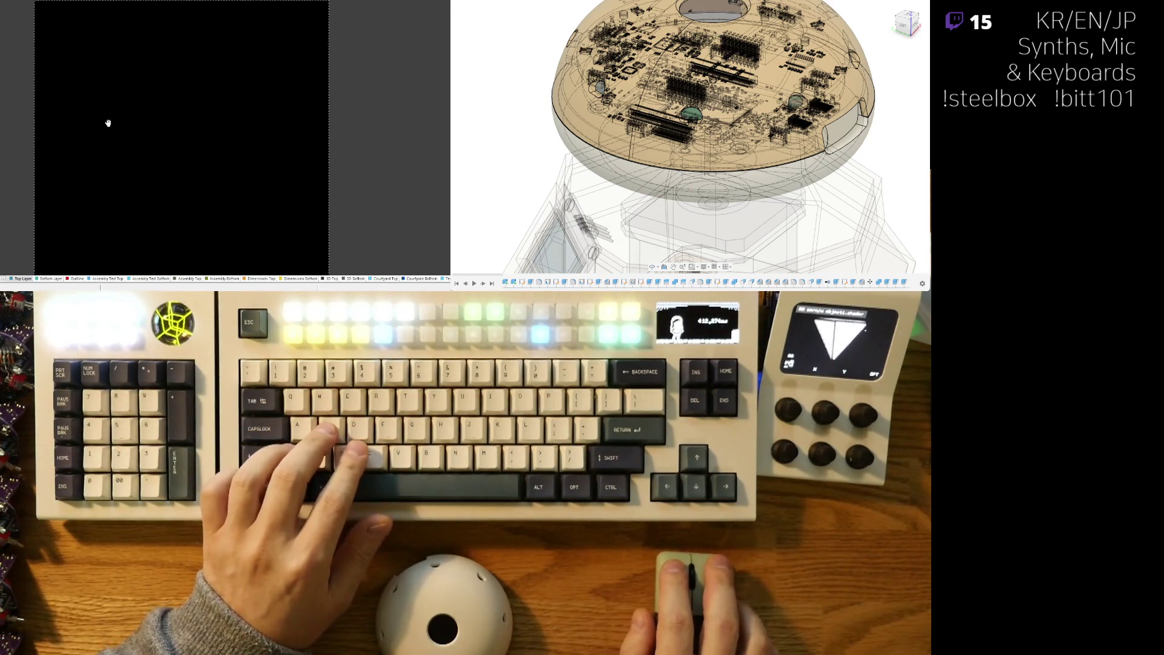
right_drag(109, 117, 117, 139)
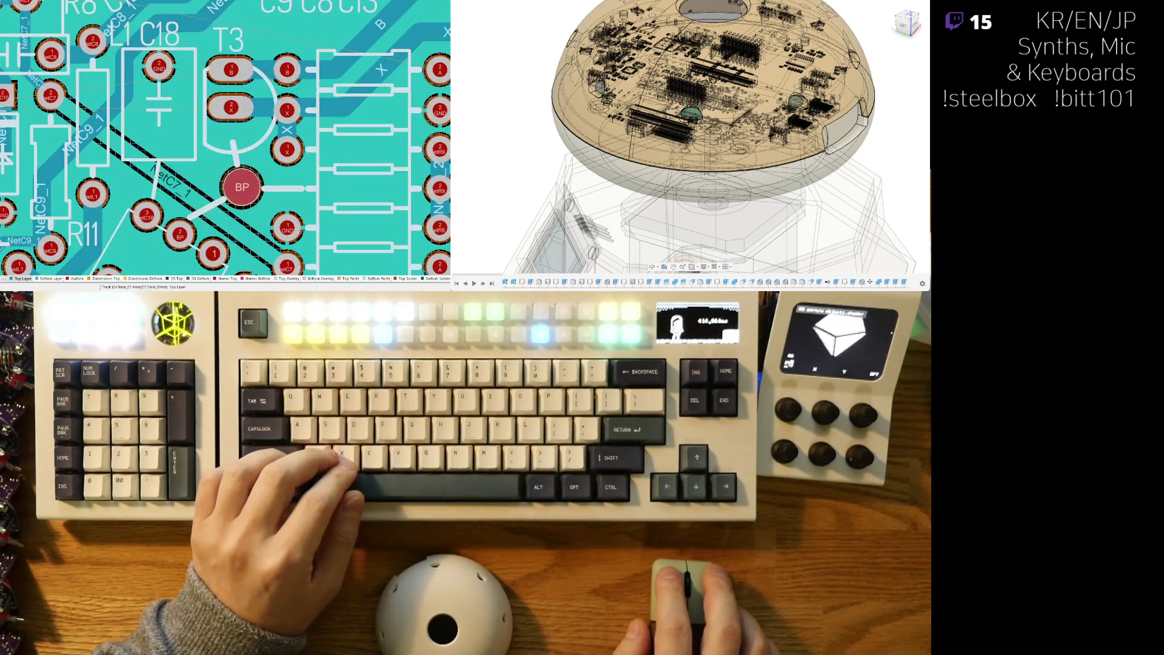
Inspect the board layout, toggling single-layer mode on and back off
scroll(243, 140, down, 5)
ctrl+scroll(322, 199, up, 5)
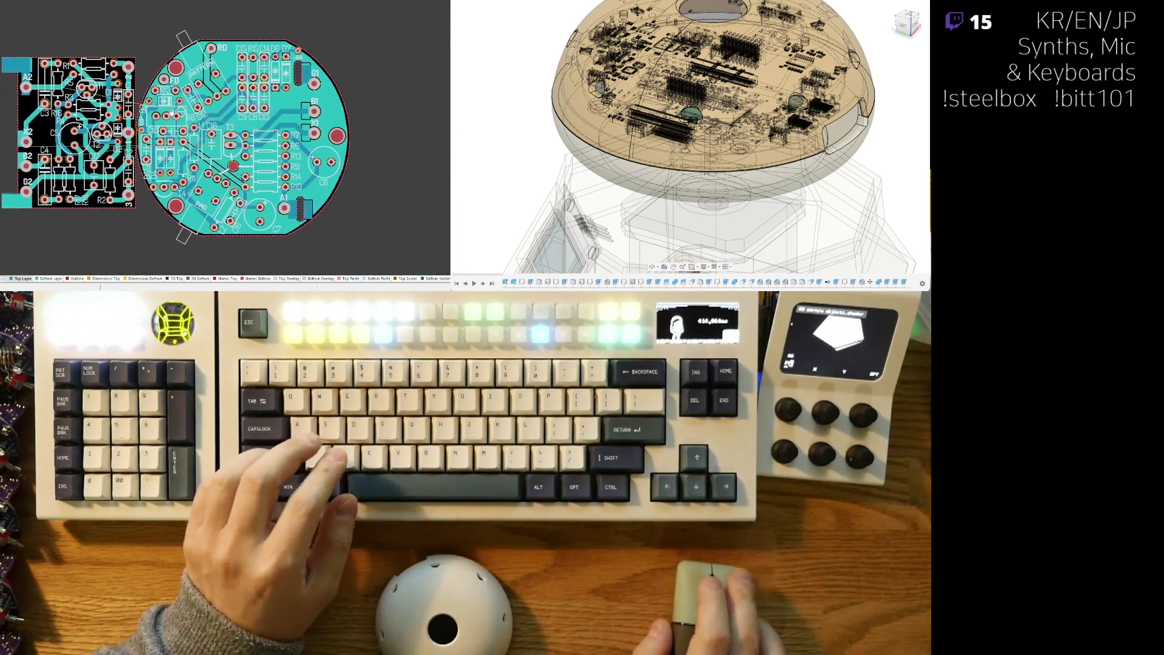
shift+scroll(122, 134, left, 3)
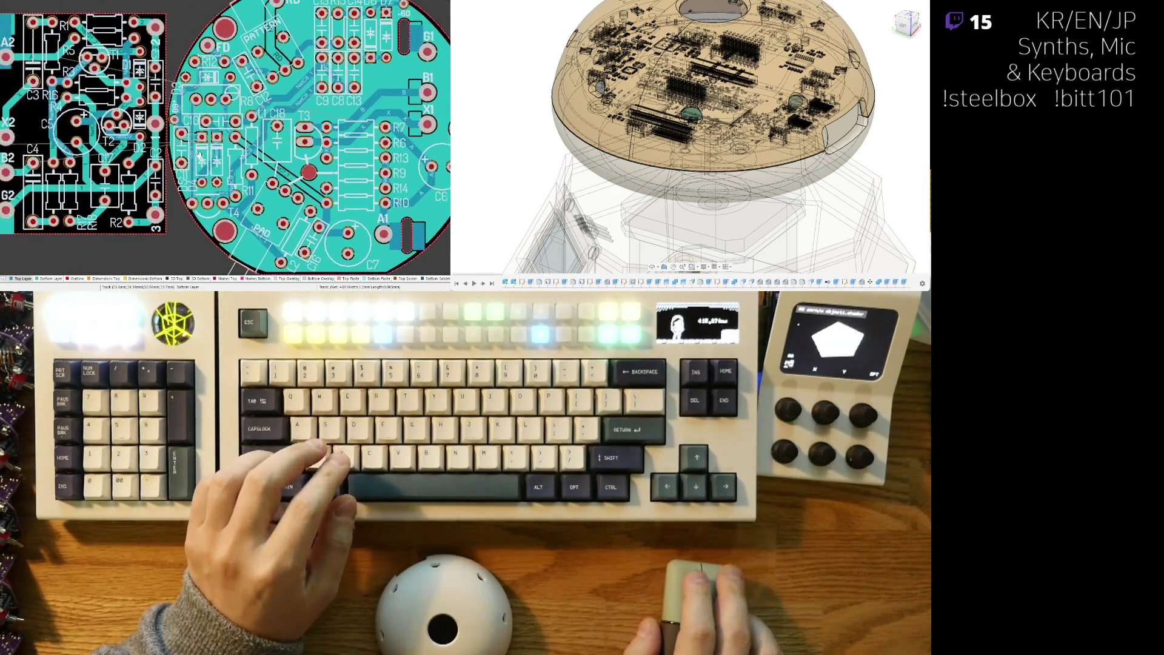
shift+scroll(170, 157, left, 3)
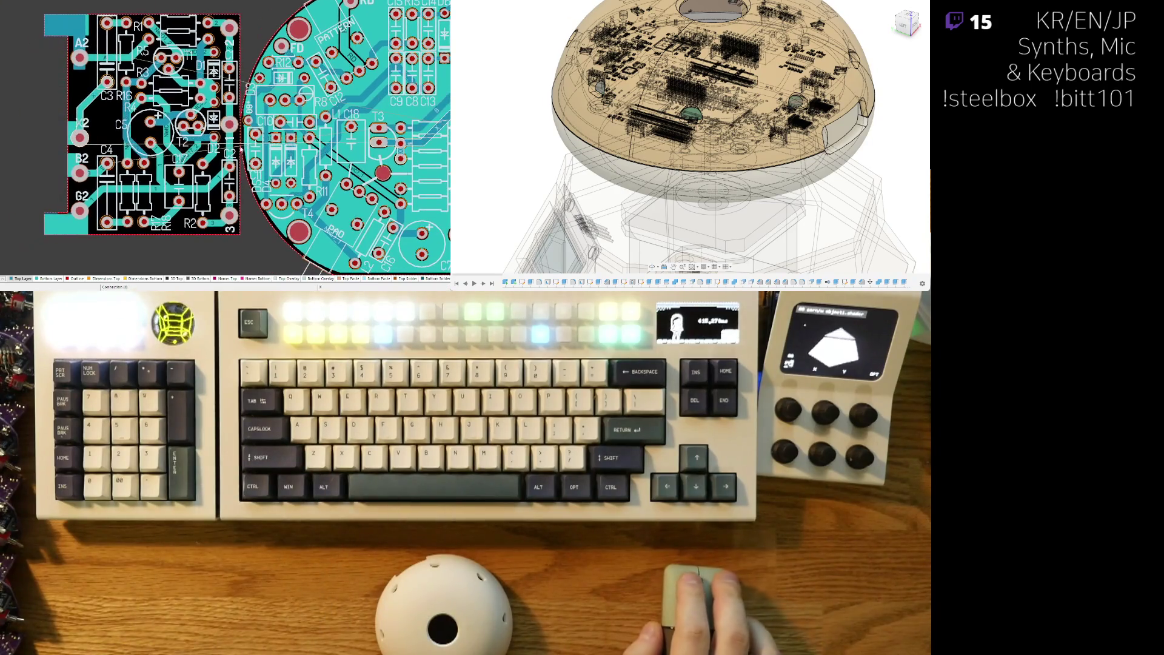
key(shift+s)
ctrl+scroll(188, 178, down, 5)
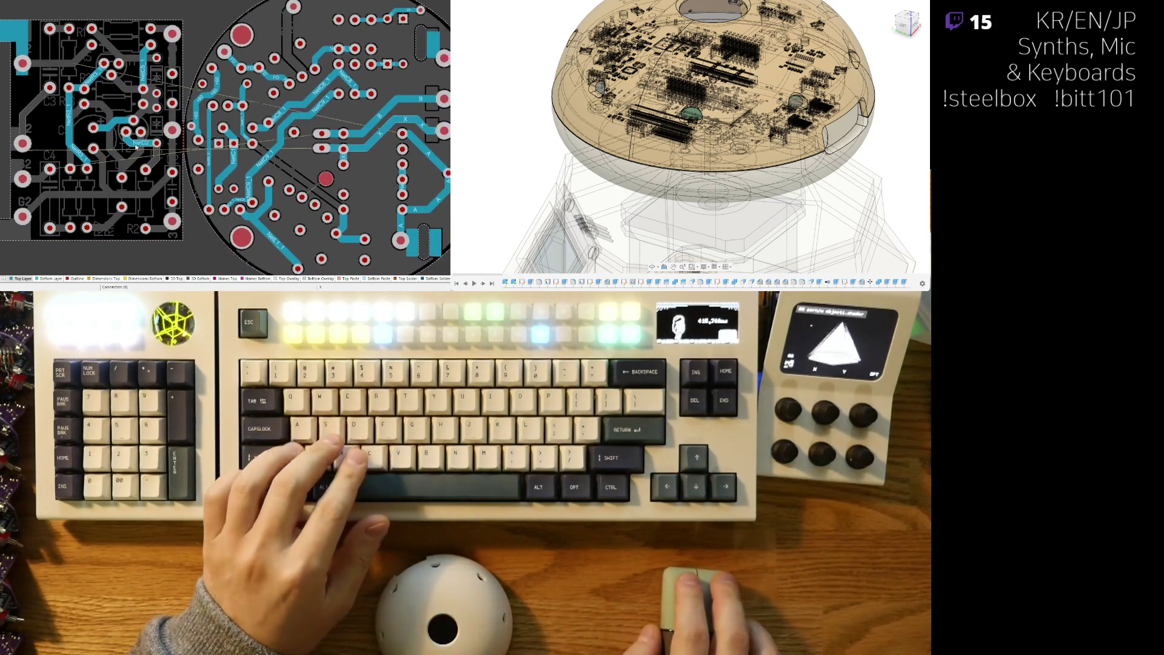
key(shift+s)
Return to schematic sheet sht1
ctrl+scroll(226, 138, up, 4)
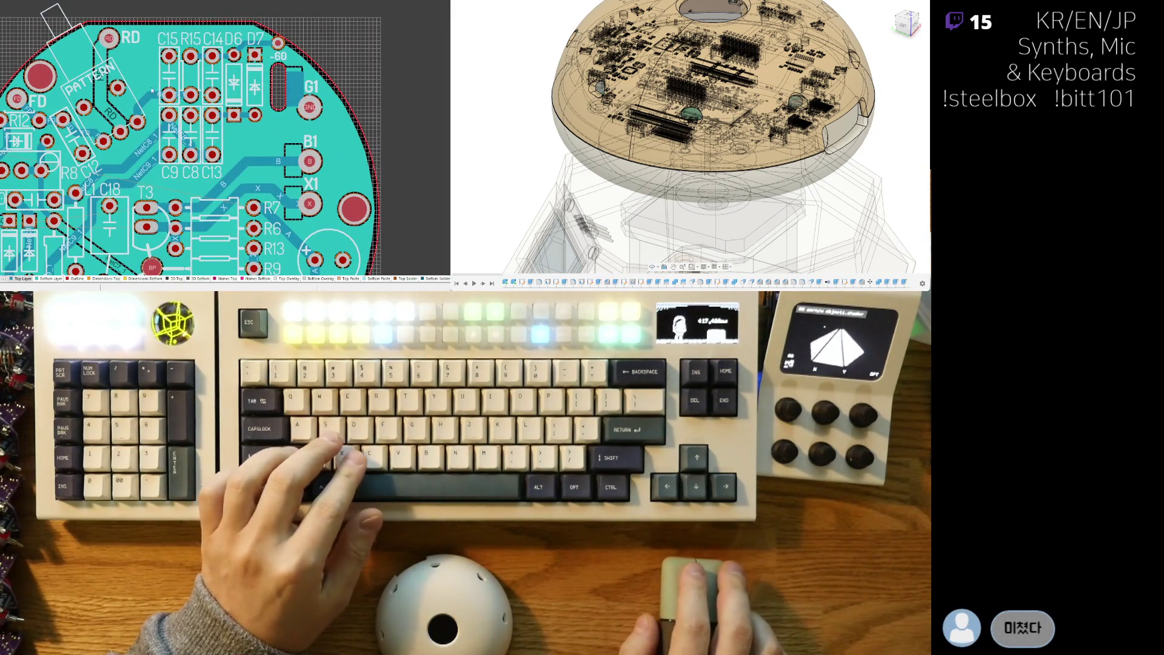
ctrl+scroll(155, 89, up, 2)
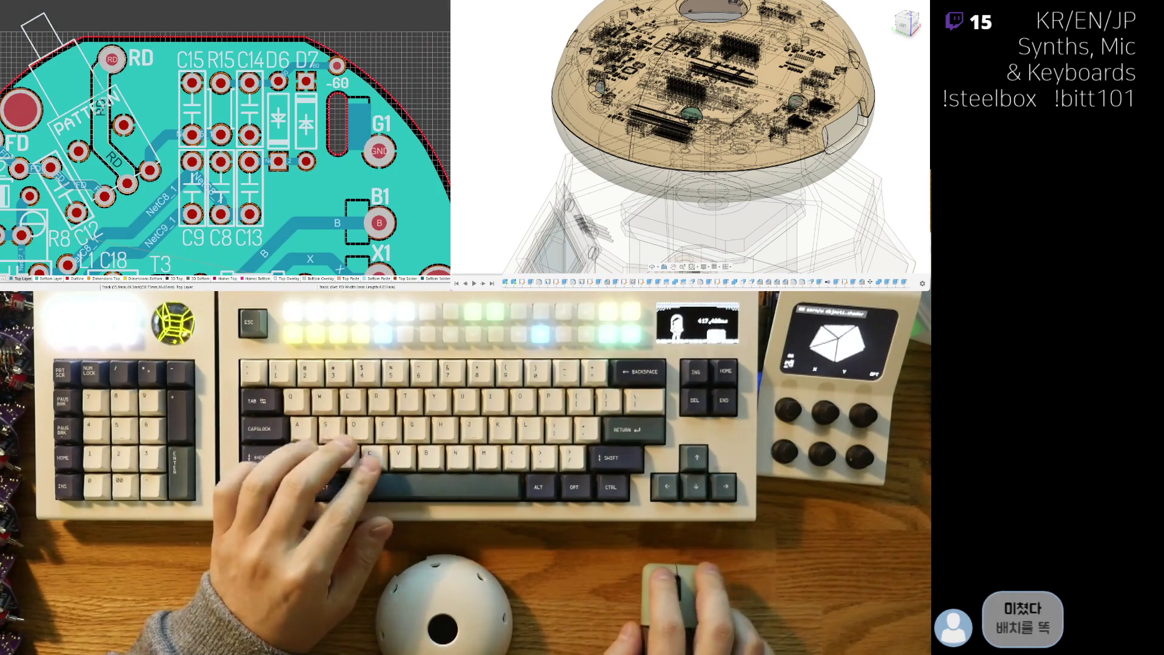
key(ctrl+Tab)
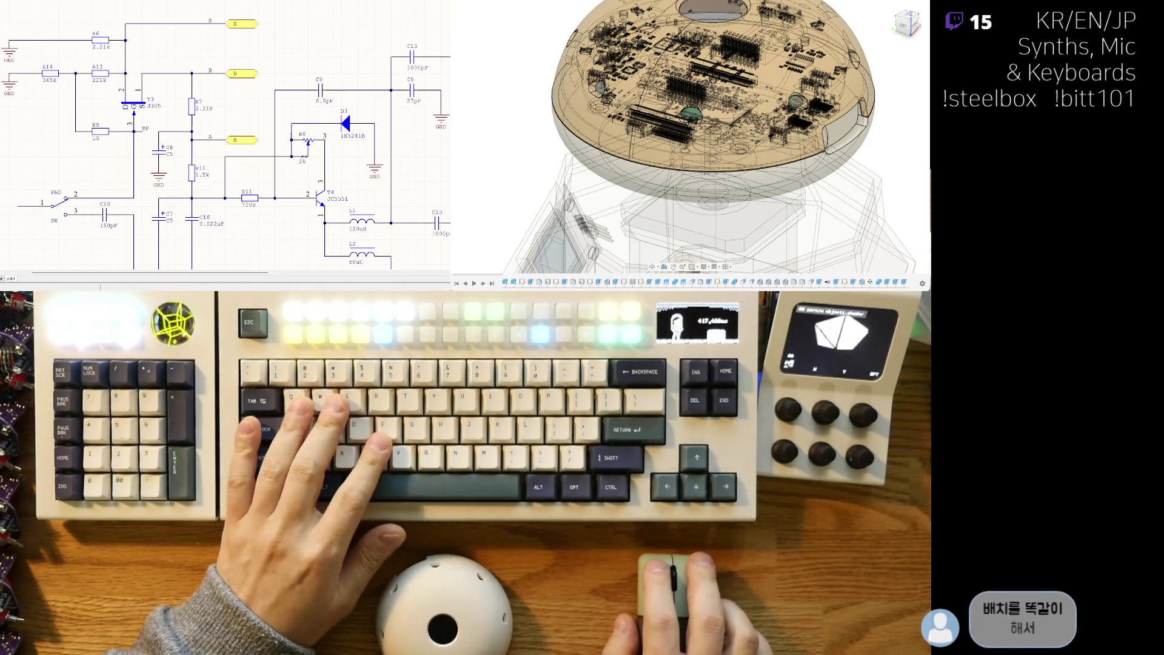
Cycle between the PCB layout, its 3D board view and the zener-diode schematic sheet
key(ctrl+Tab)
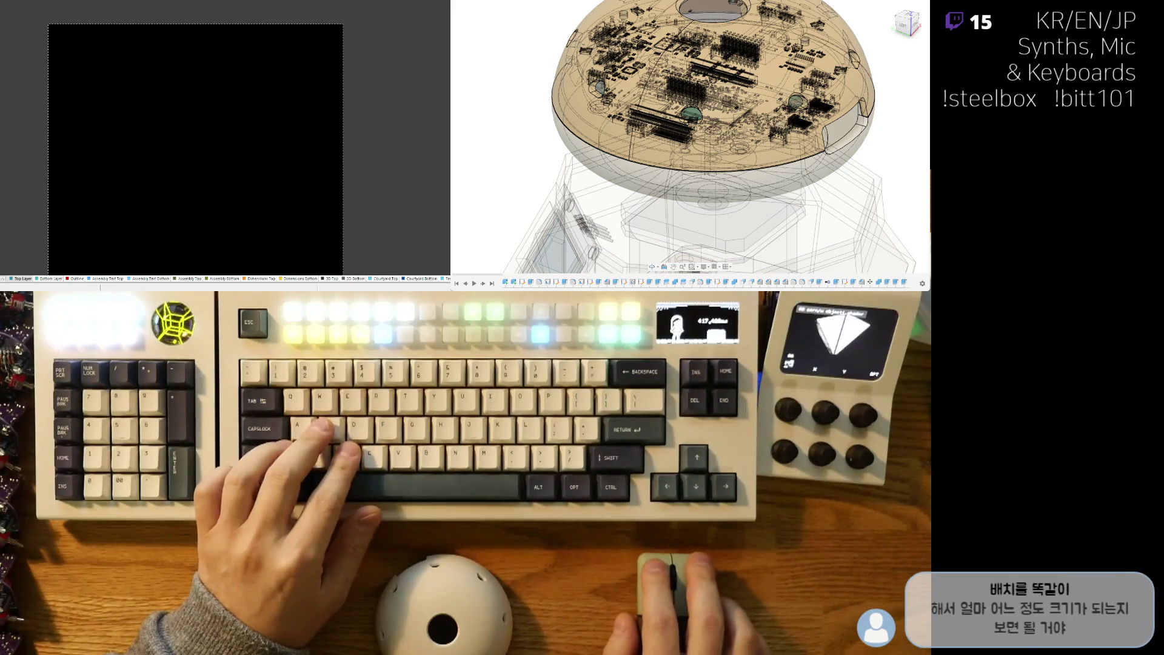
key(ctrl+Tab)
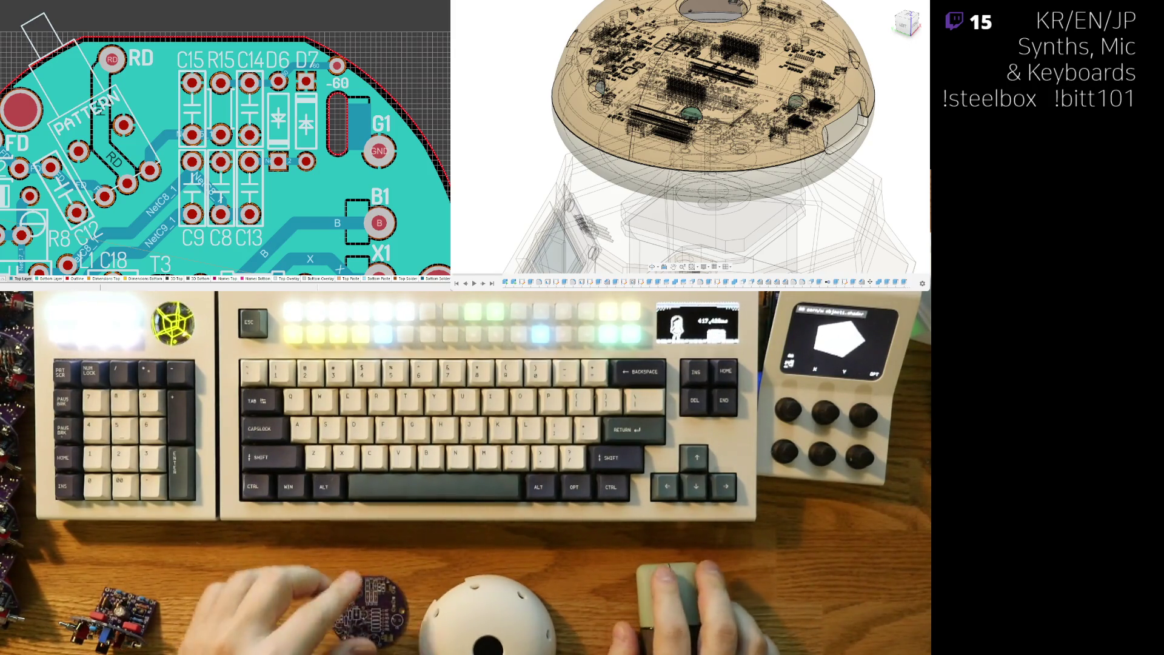
key(3)
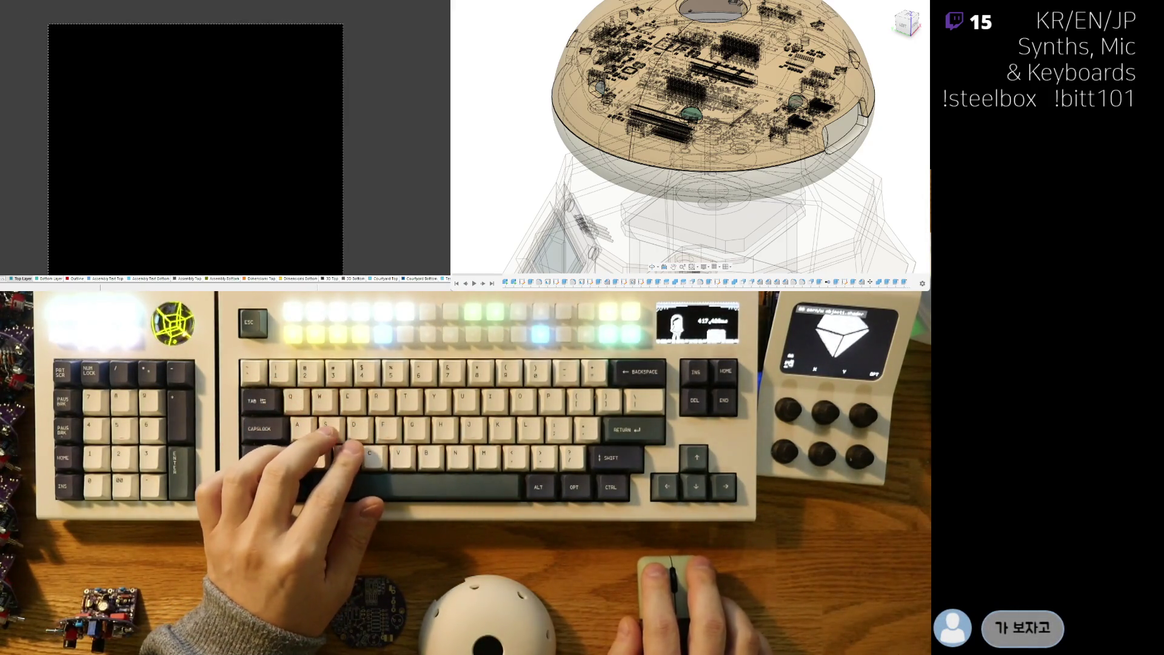
key(ctrl+Tab)
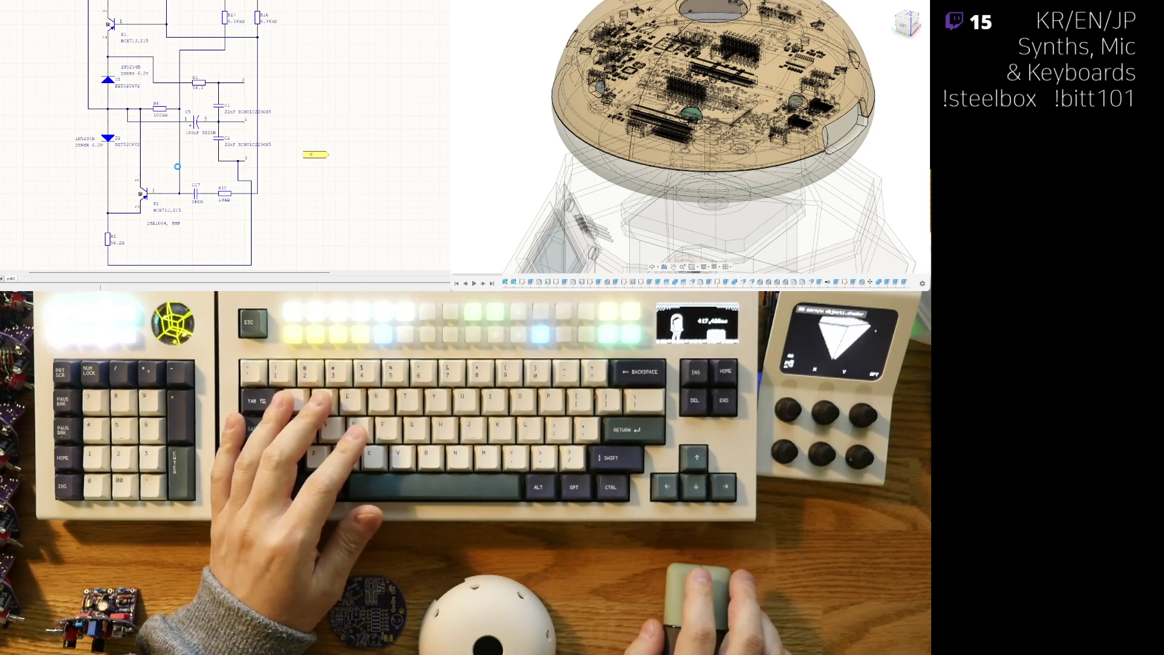
key(ctrl+Tab)
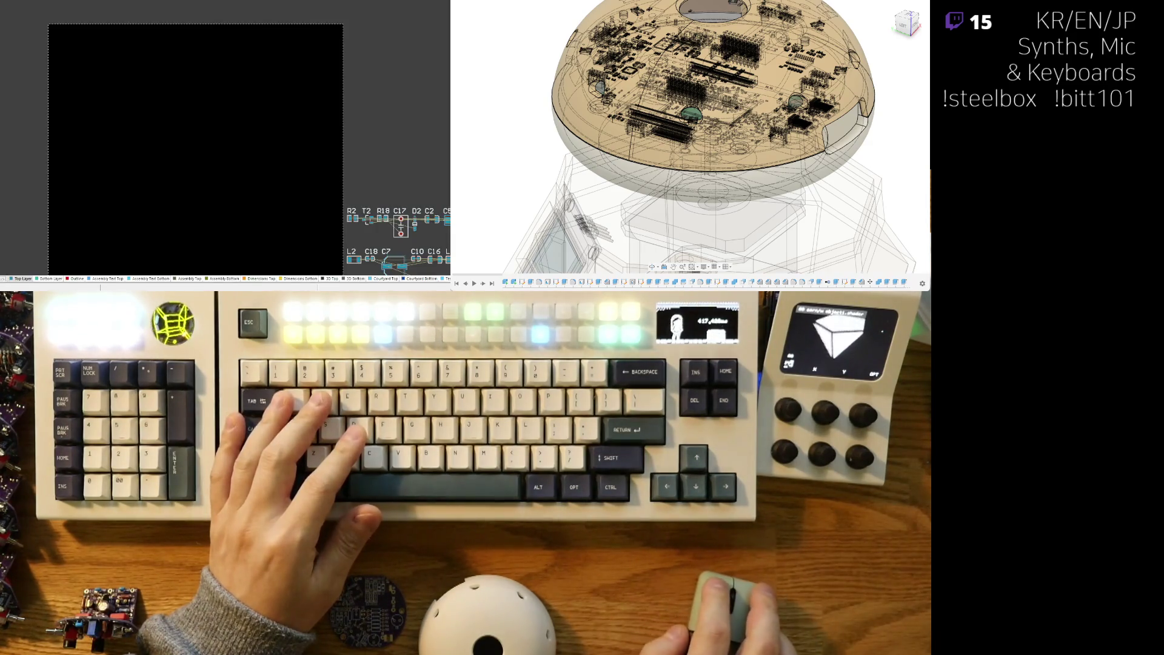
Drag the PAD and PATTERN connector footprints onto the board
ctrl+scroll(299, 227, down, 5)
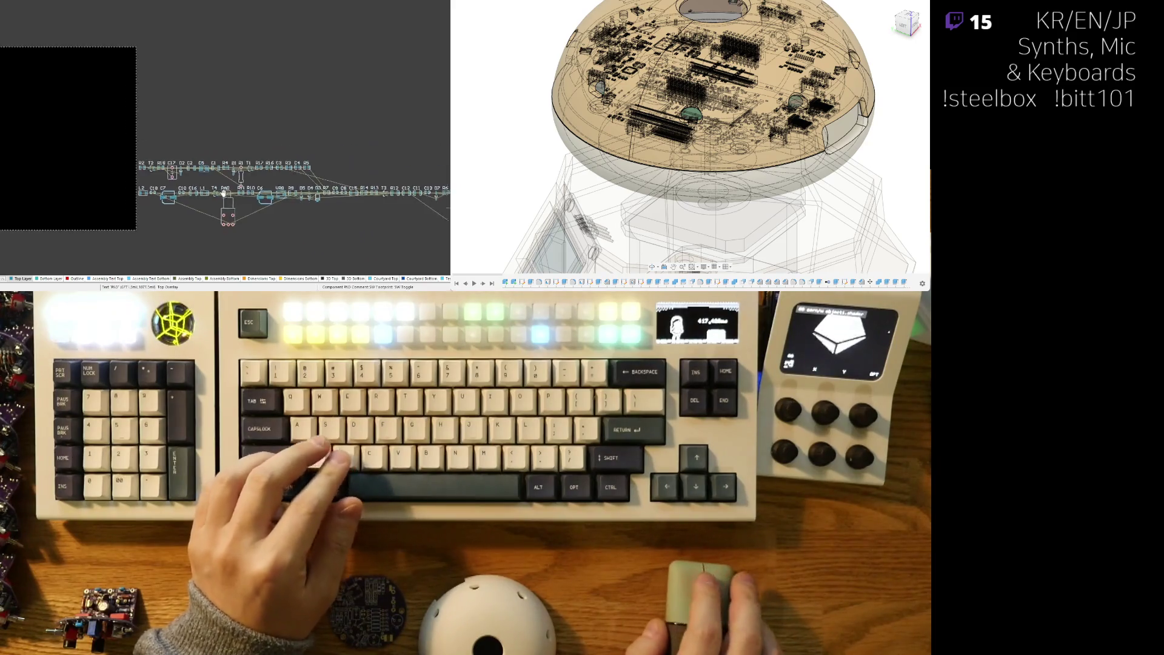
drag(174, 208, 86, 213)
drag(382, 221, 108, 214)
Move the R7–D6 row of parts above the other component rows, then pick up C15
ctrl+scroll(185, 194, up, 2)
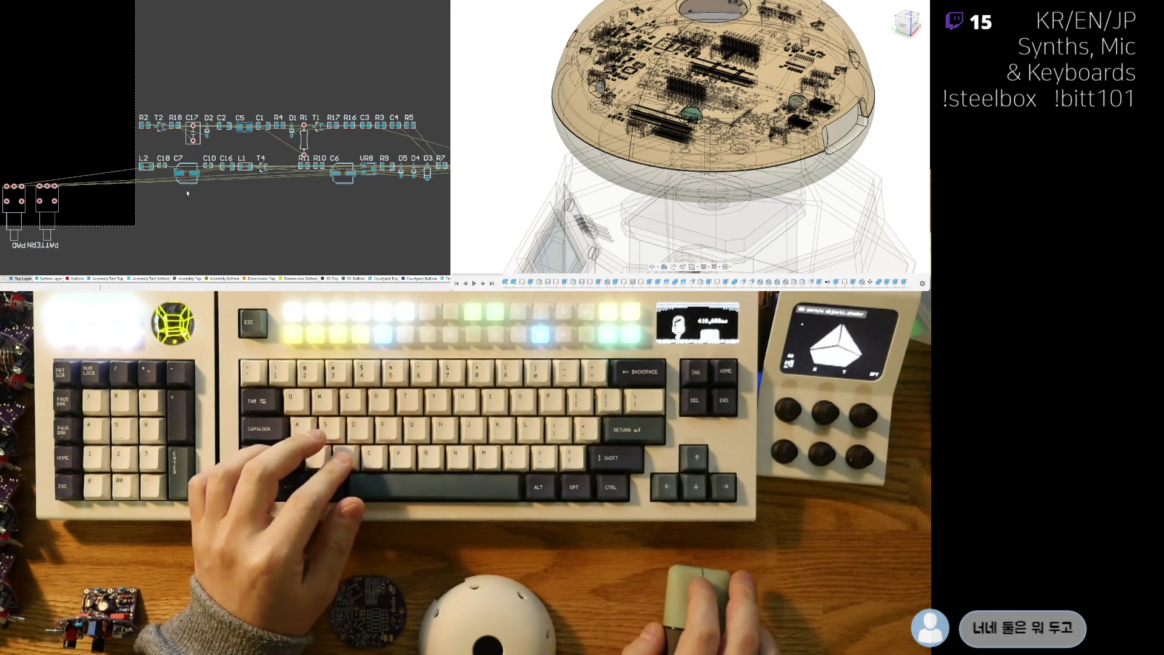
right_drag(168, 183, 210, 206)
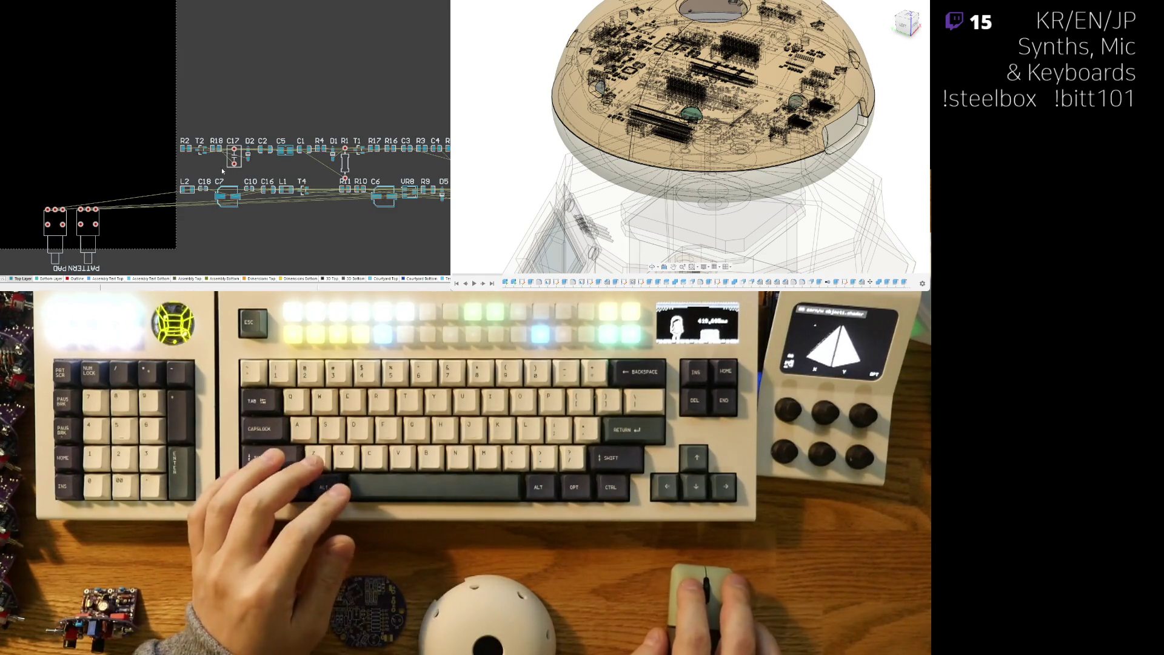
scroll(295, 223, right, 10)
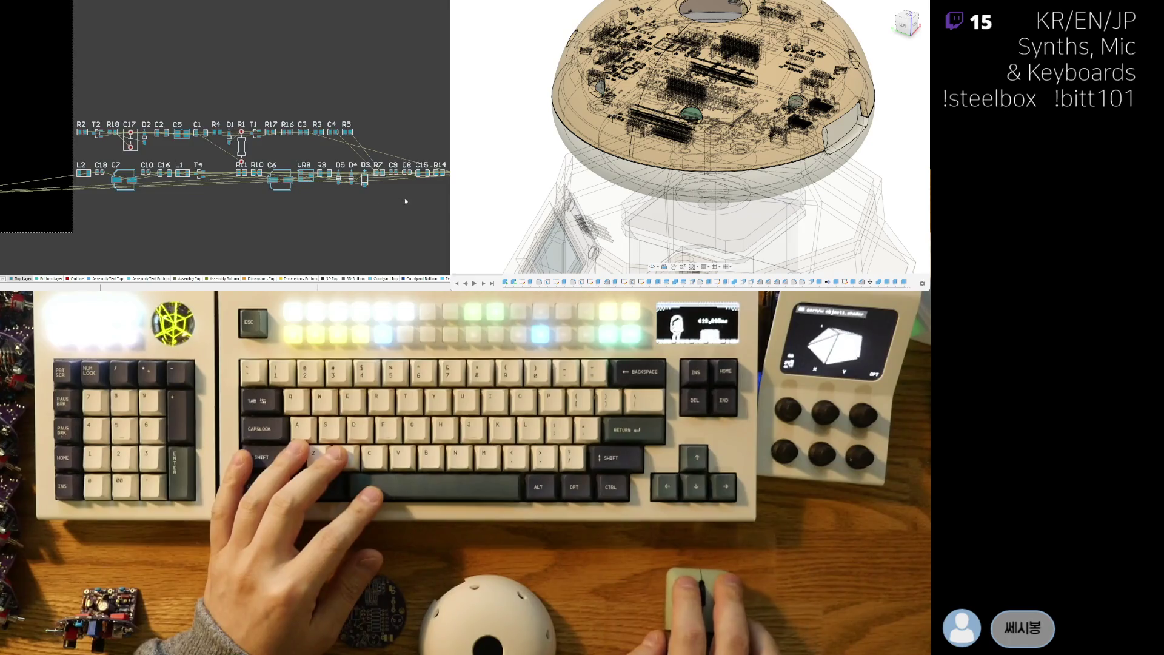
click(121, 225)
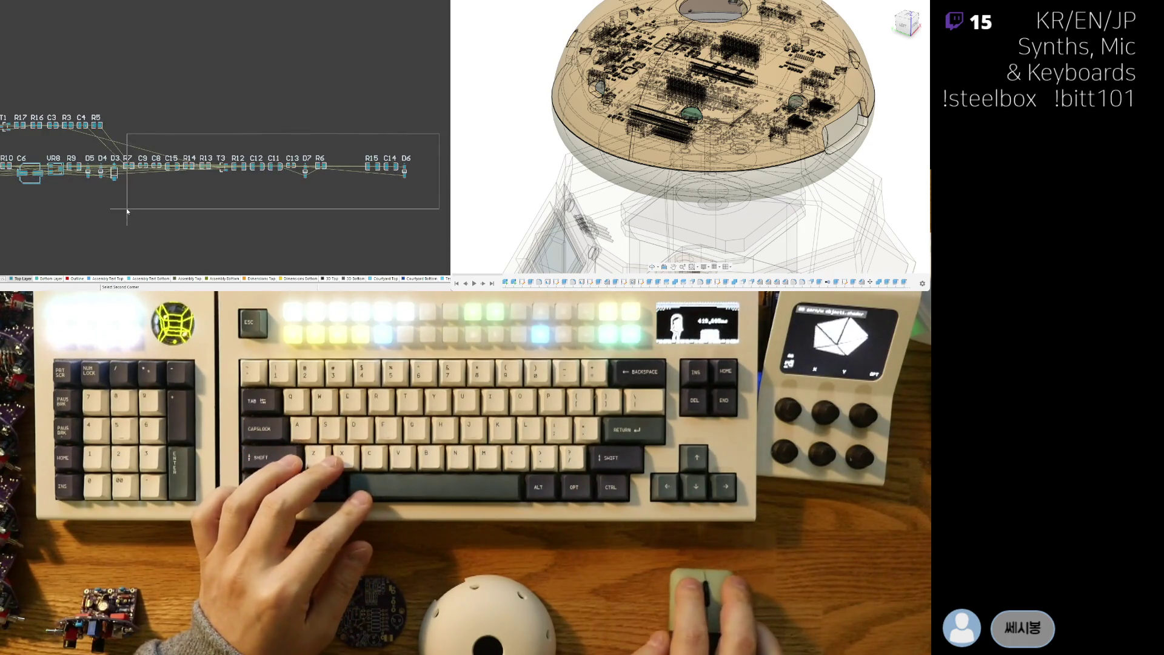
mouse_move(128, 166)
mouse_down()
mouse_move(4, 97)
mouse_move(125, 74)
mouse_up()
click(126, 77)
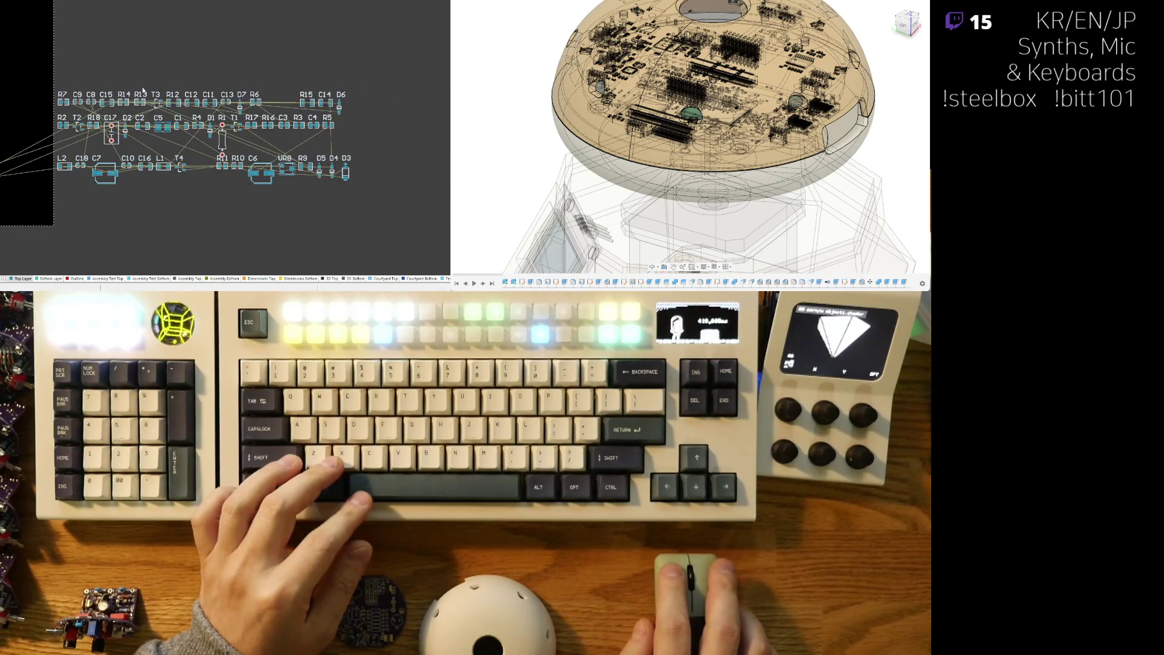
ctrl+scroll(174, 195, up, 3)
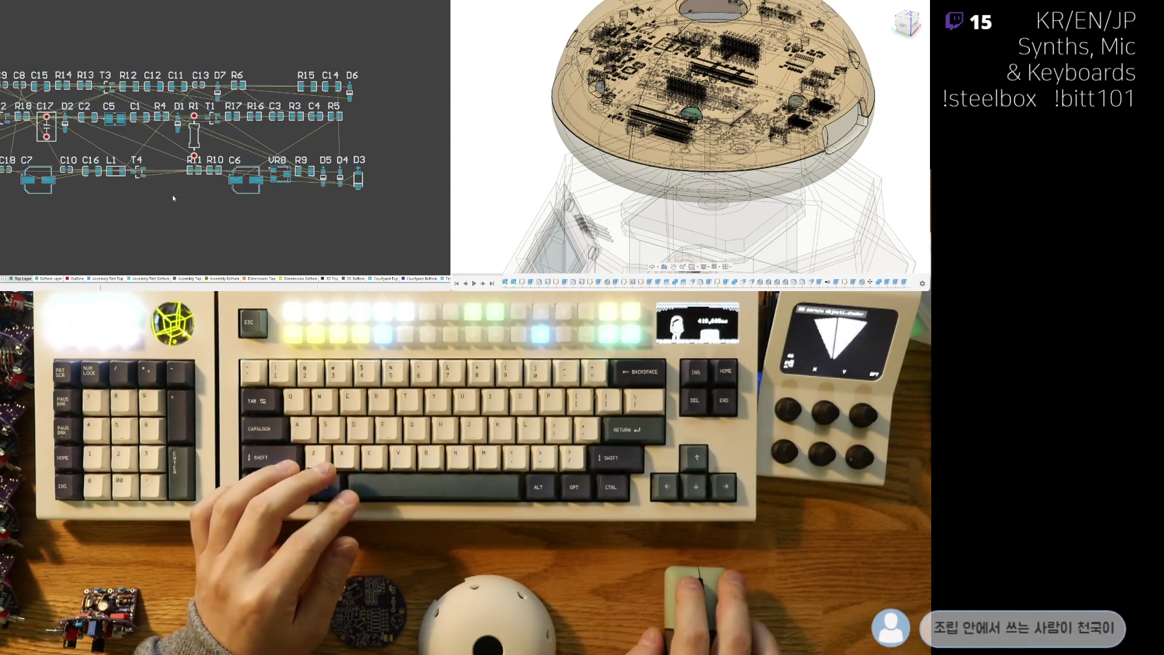
ctrl+scroll(353, 181, down, 2)
ctrl+scroll(225, 144, up, 2)
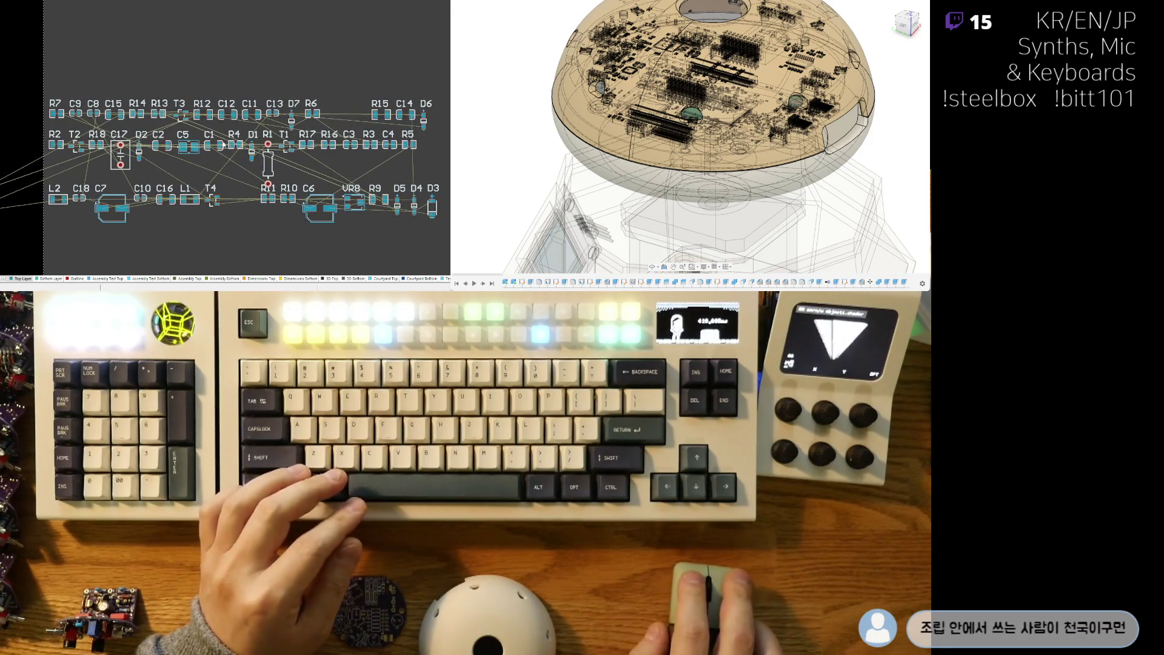
drag(113, 119, 30, 45)
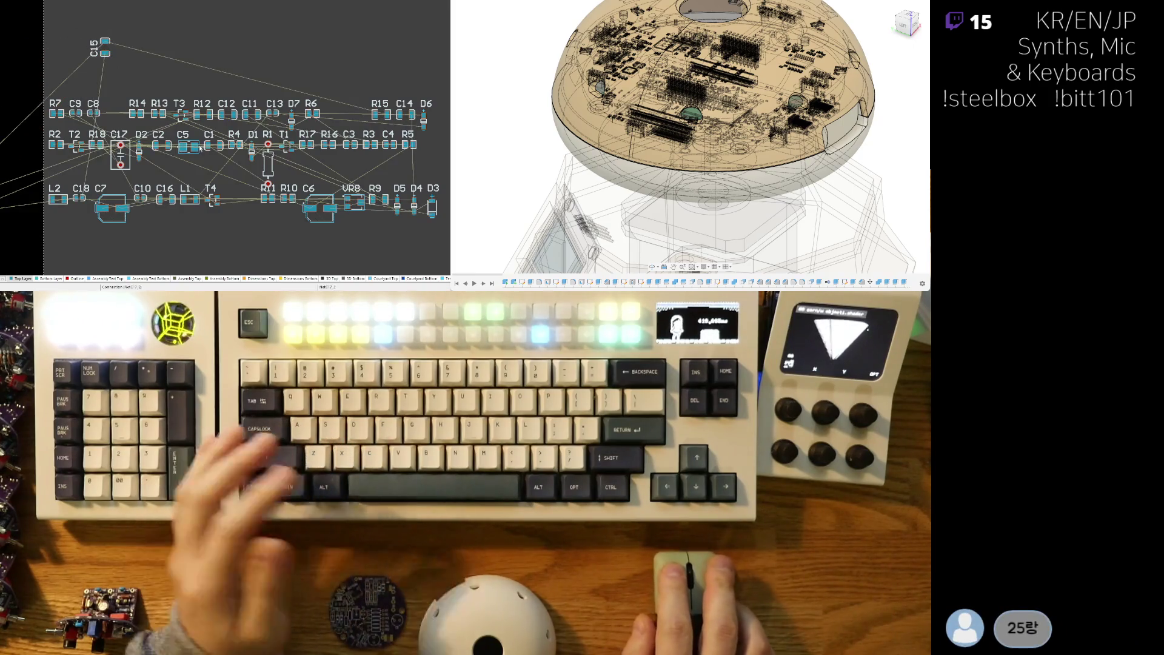
Gather C15, R15, C14, C9 and C8 into a cluster at the board's top-left
drag(105, 48, 22, 23)
mouse_move(412, 113)
mouse_down()
mouse_move(234, 46)
mouse_move(37, 22)
mouse_up()
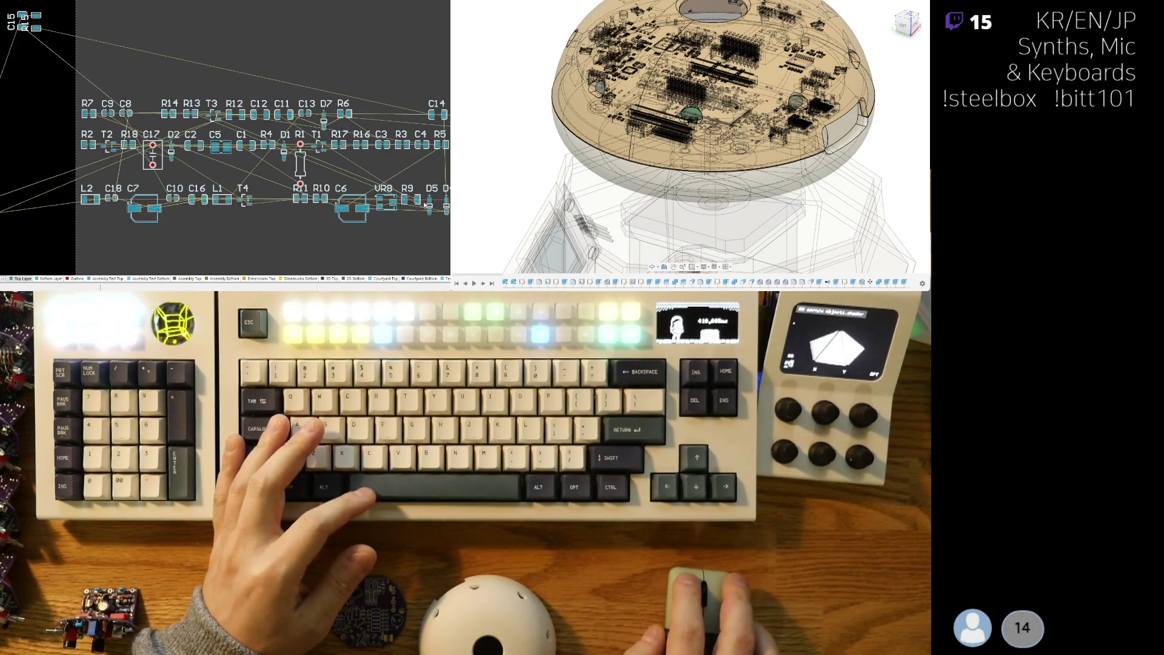
mouse_move(438, 115)
mouse_down()
mouse_move(53, 37)
mouse_move(51, 22)
mouse_up()
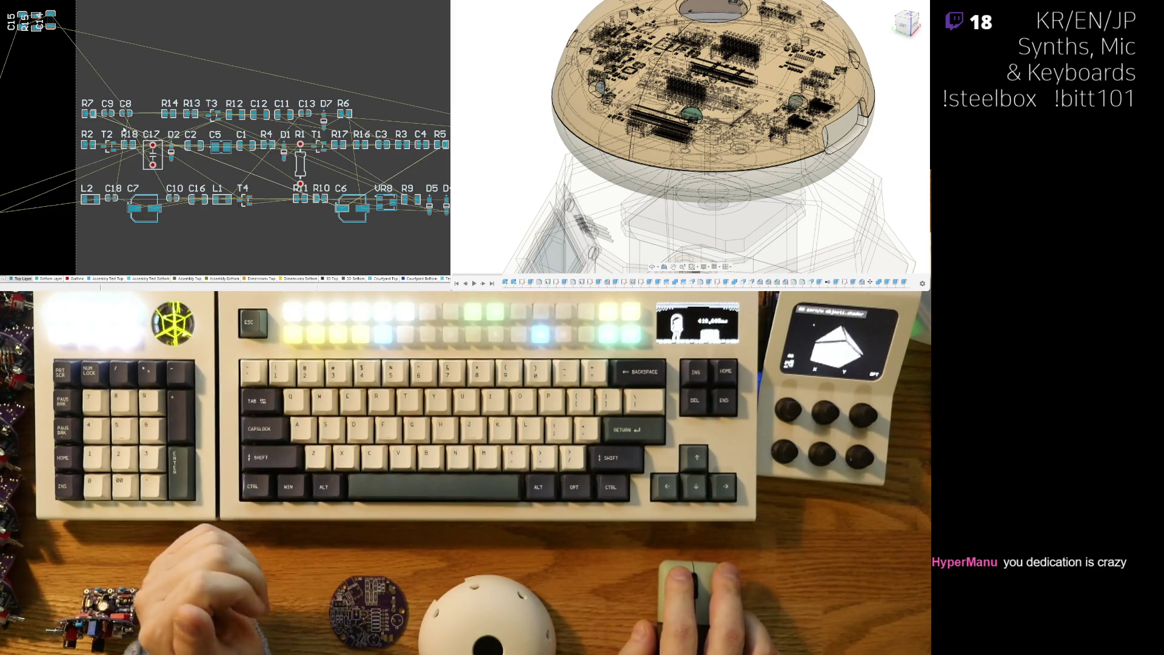
drag(108, 113, 19, 51)
drag(126, 113, 113, 101)
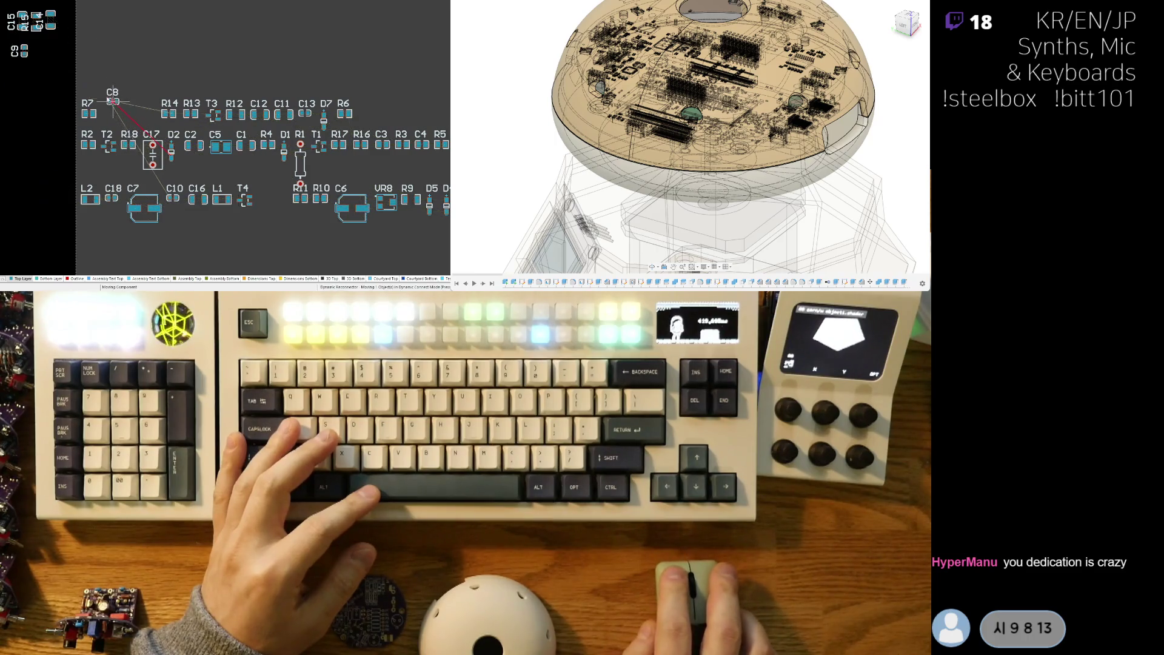
drag(41, 53, 36, 52)
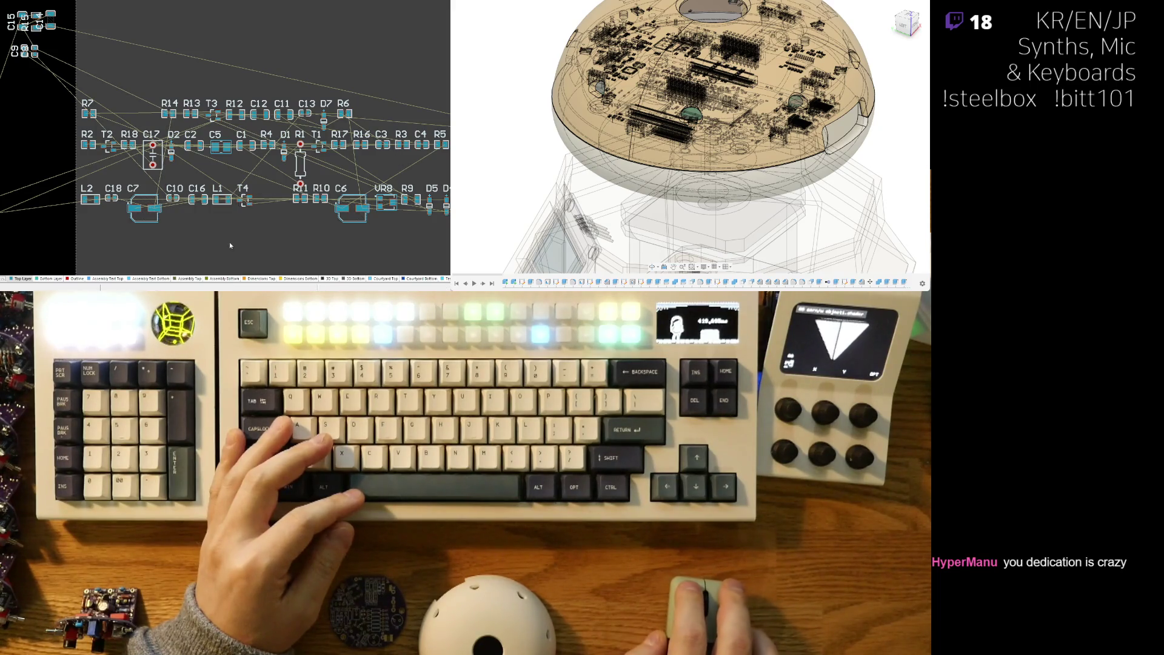
Add C13 to the cluster beside C8 and C9, tightening C9's position and C13's label
mouse_move(83, 254)
middle_down()
mouse_move(279, 179)
mouse_move(199, 197)
middle_up()
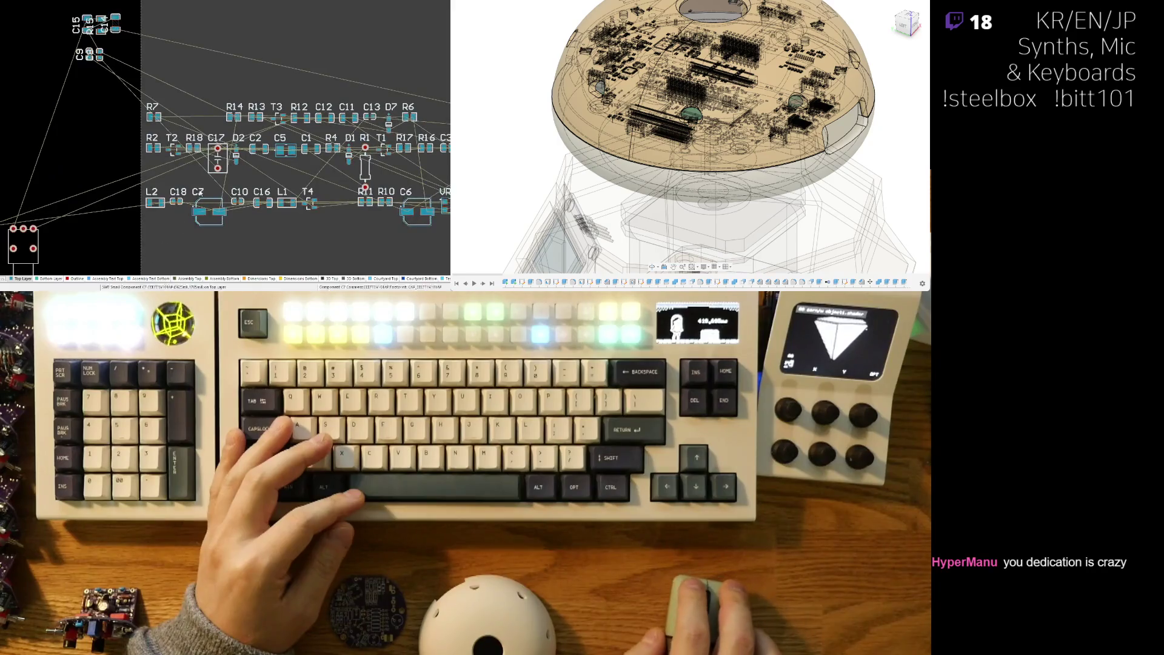
middle_drag(300, 175, 215, 138)
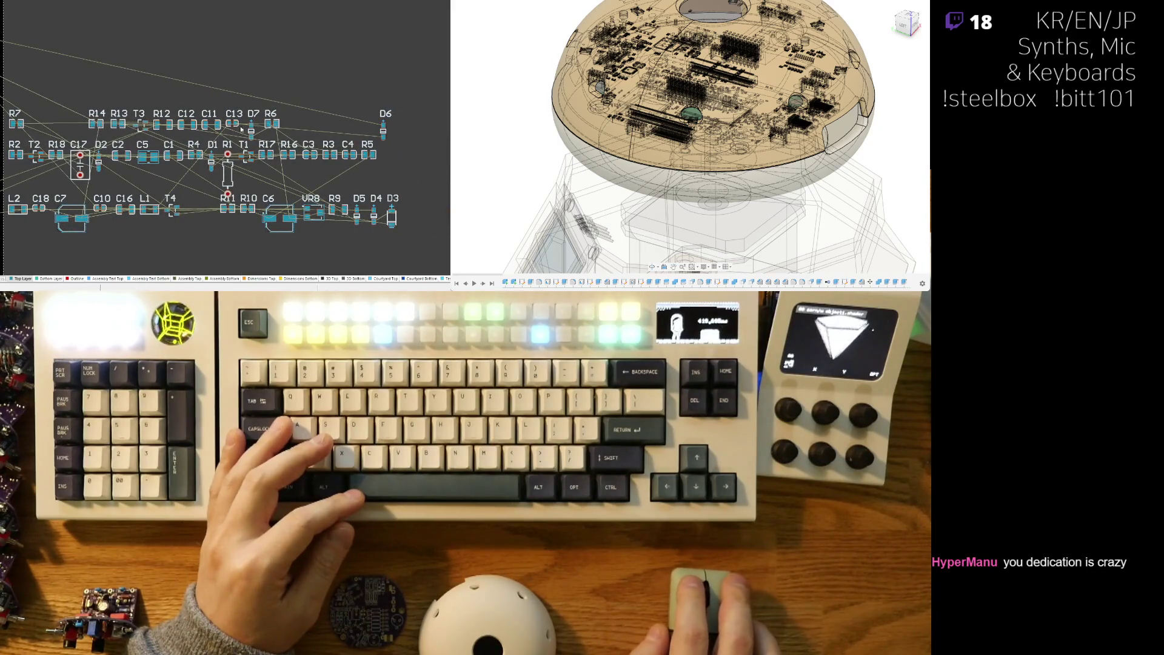
mouse_move(233, 123)
mouse_down()
mouse_move(24, 97)
mouse_move(69, 98)
mouse_move(79, 71)
mouse_up()
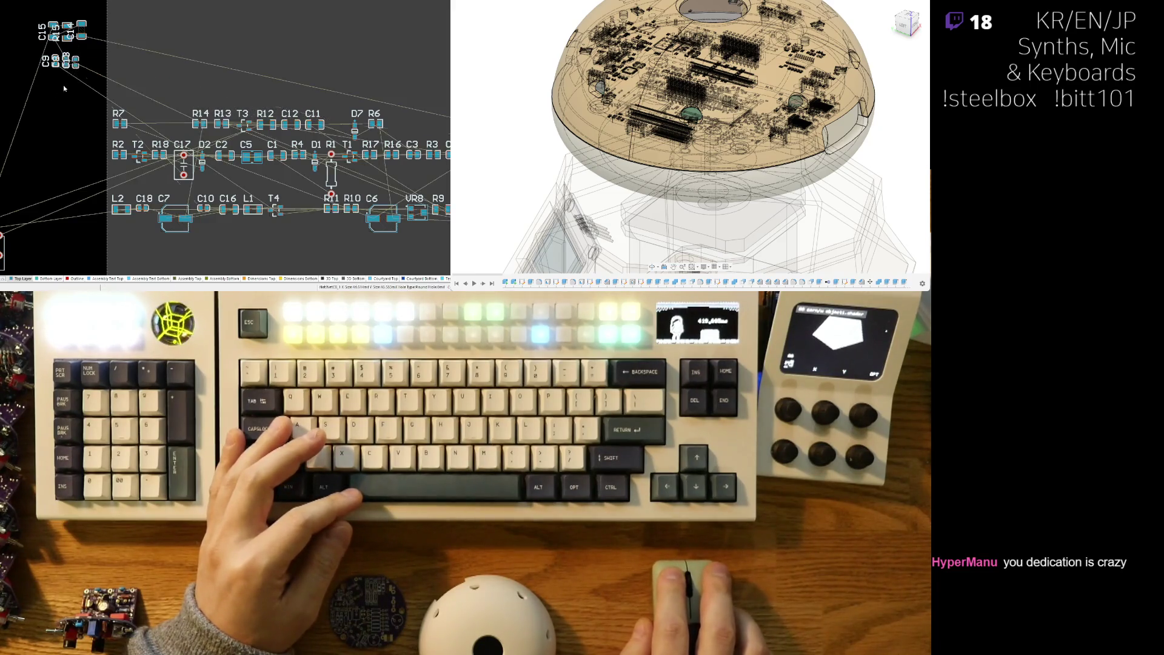
ctrl+scroll(79, 71, down, 3)
ctrl+scroll(60, 209, up, 5)
ctrl+scroll(60, 209, up, 2)
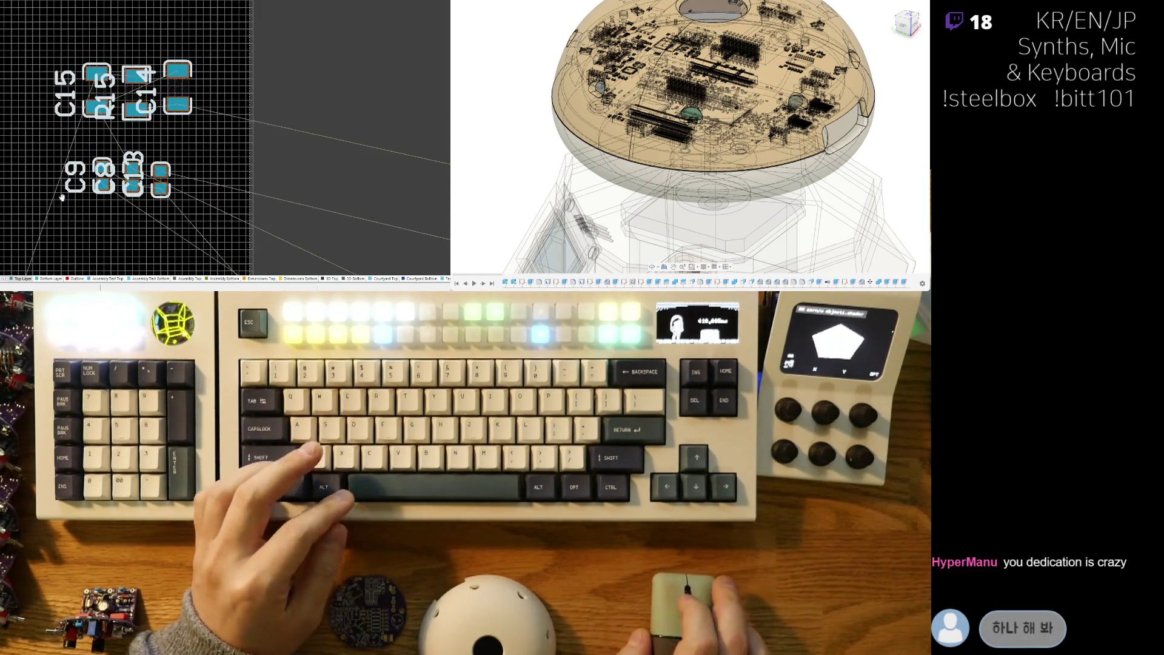
mouse_move(103, 159)
mouse_down()
mouse_move(92, 131)
mouse_move(134, 171)
mouse_up()
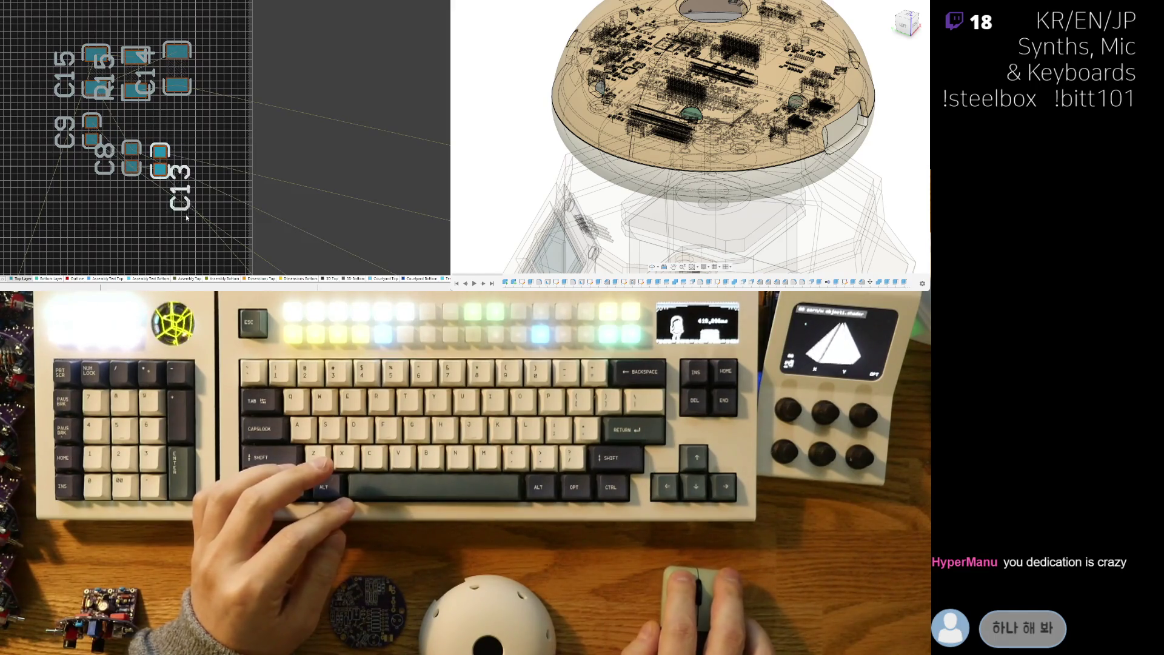
drag(173, 228, 163, 228)
drag(130, 158, 131, 158)
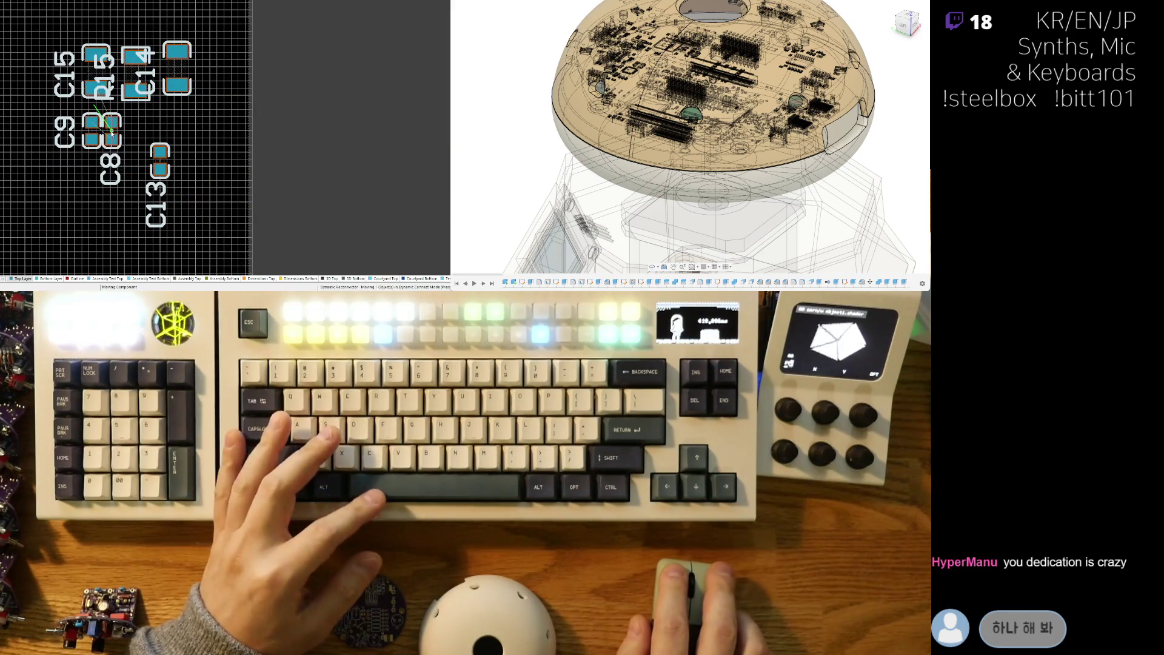
ctrl+scroll(103, 138, up, 5)
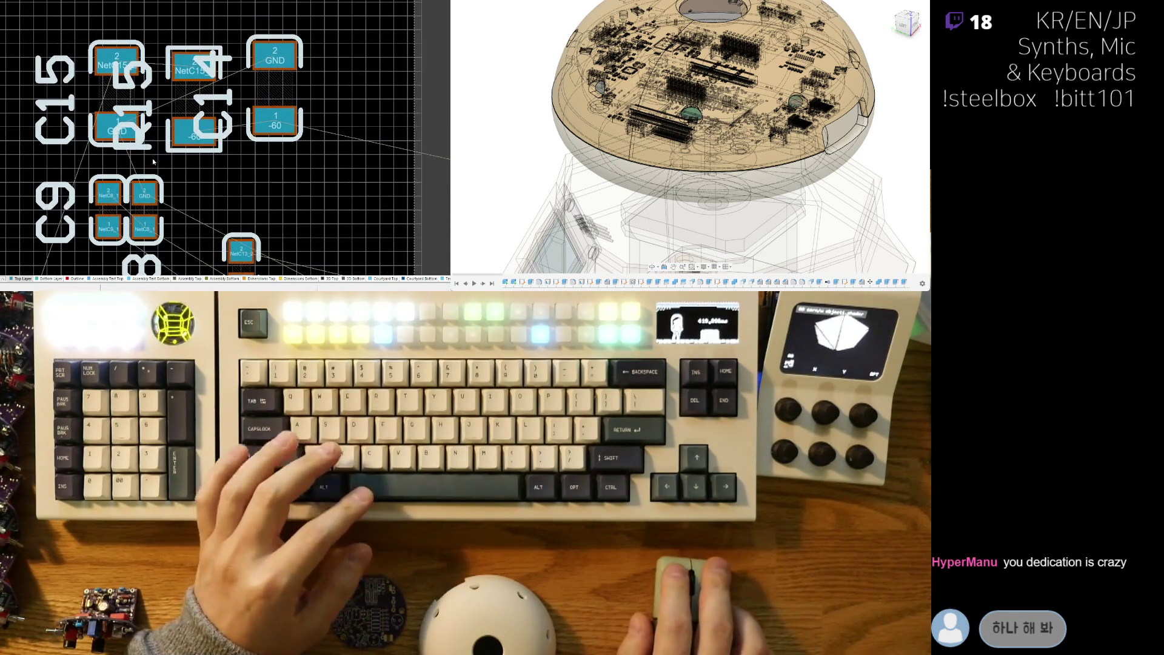
ctrl+scroll(159, 159, down, 2)
drag(213, 199, 172, 160)
Scroll the view right and down to the VR8, R9 and D3–D6 end of the rows
ctrl+scroll(172, 161, down, 4)
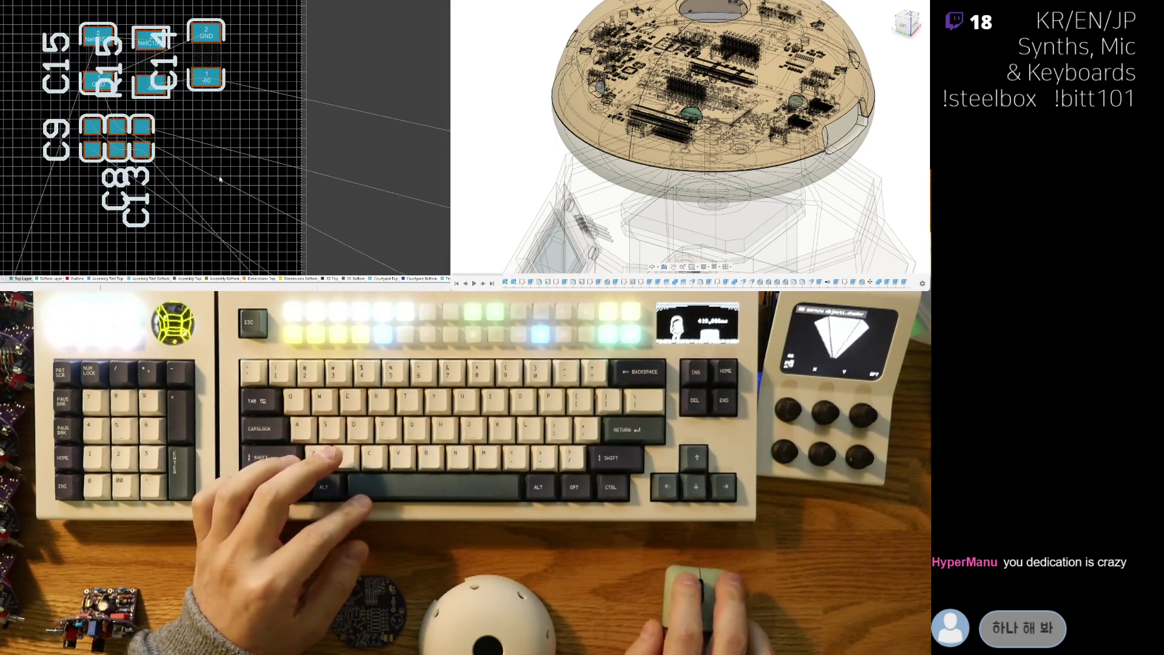
ctrl+scroll(139, 157, up, 2)
ctrl+scroll(164, 159, down, 3)
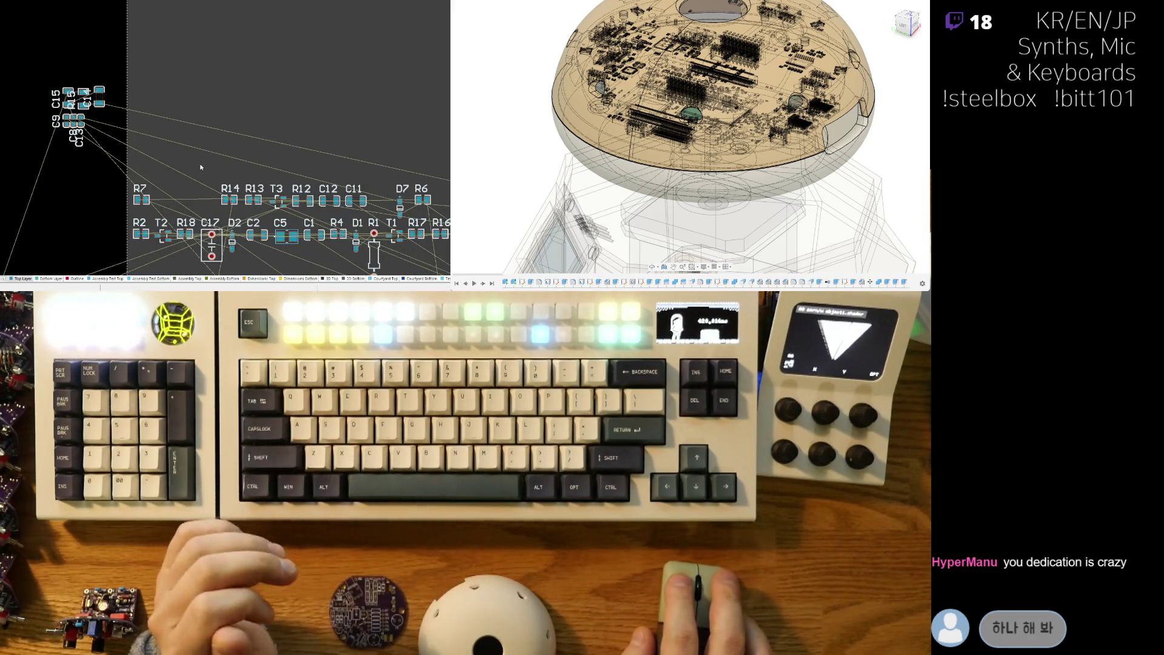
shift+scroll(201, 167, right, 2)
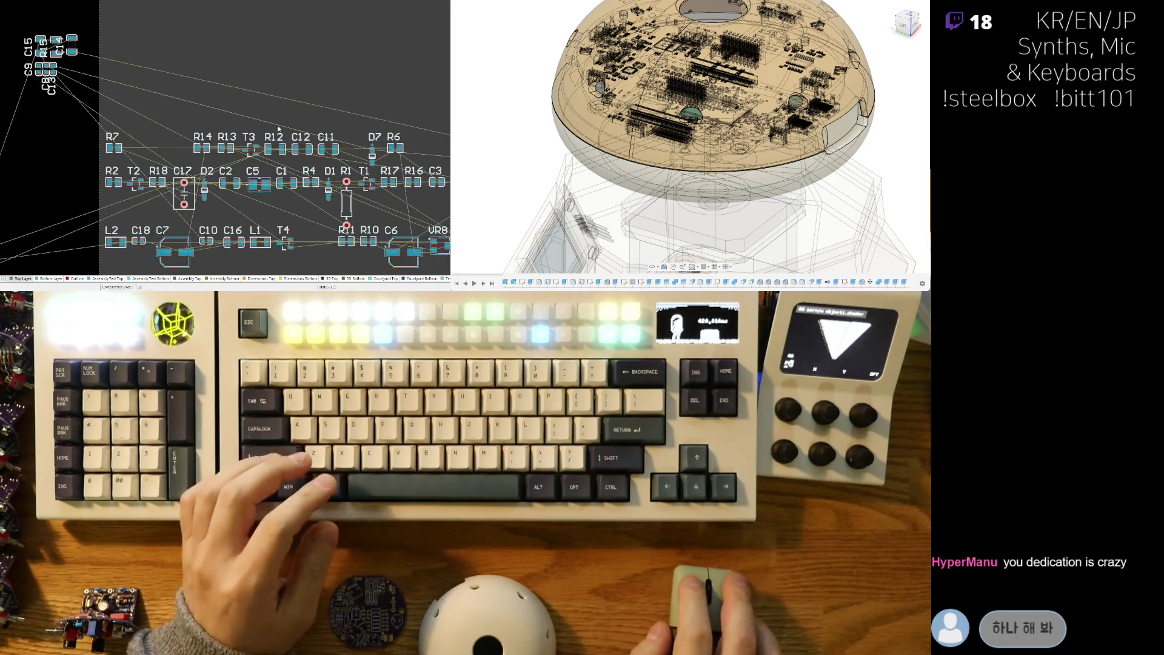
scroll(273, 223, down, 2)
scroll(274, 222, down, 2)
shift+scroll(267, 219, right, 4)
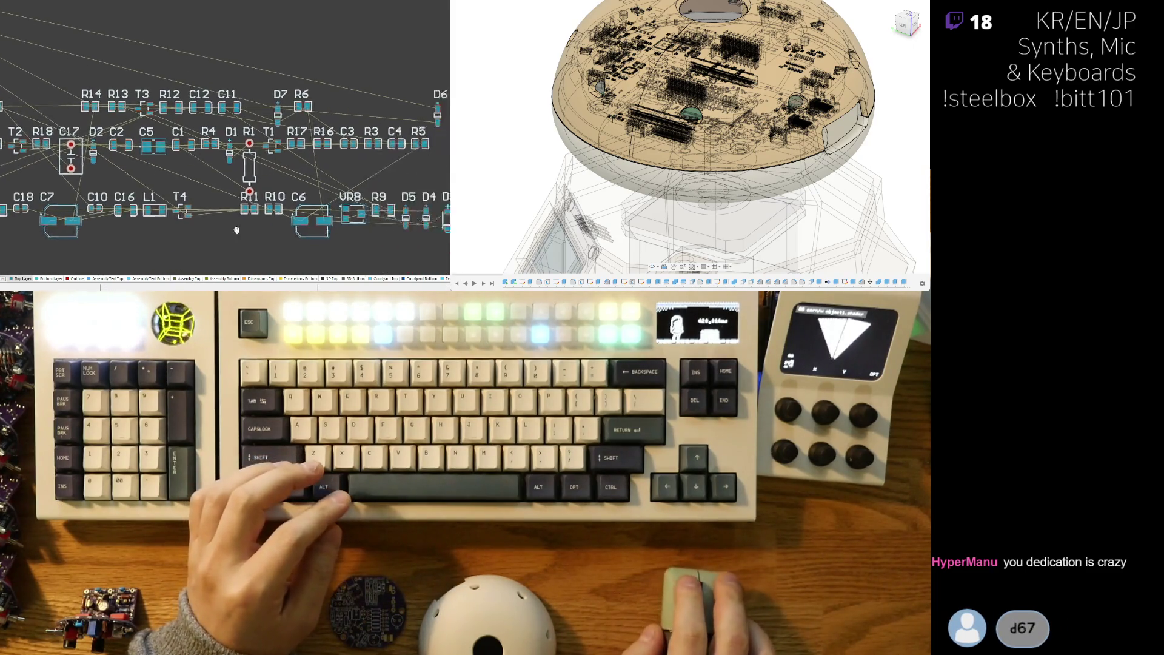
ctrl+scroll(57, 157, up, 2)
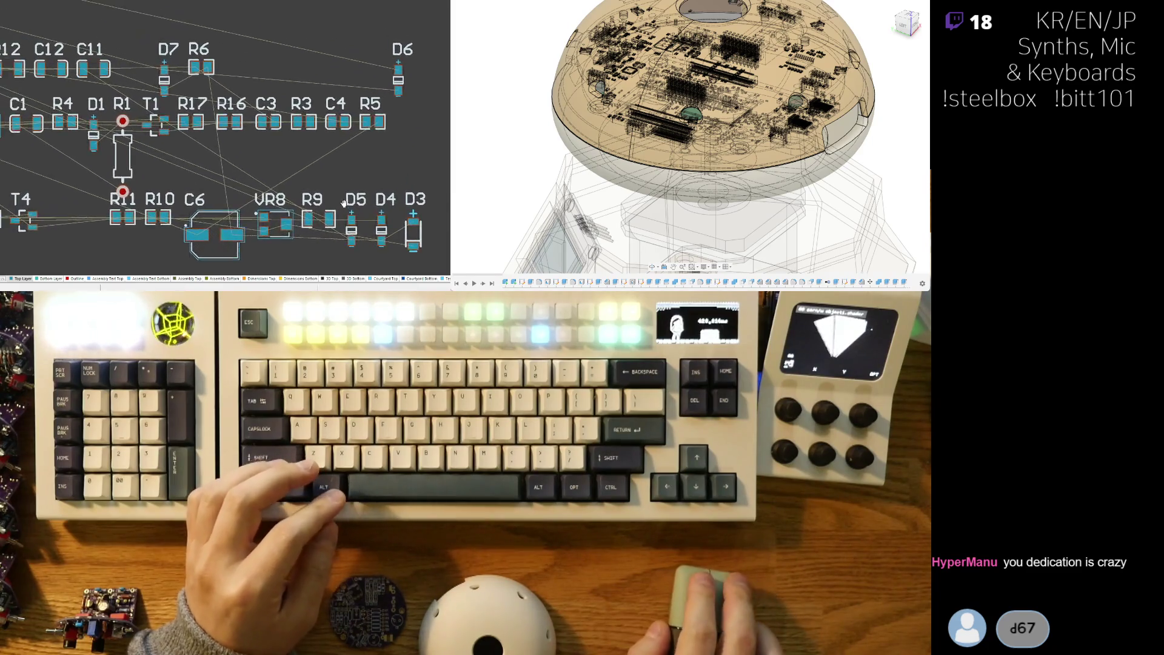
Pull diodes D7 and D6 out of their row and drop them near the C15 group
mouse_move(36, 121)
mouse_down()
mouse_move(73, 48)
mouse_move(107, 30)
mouse_up()
drag(291, 108, 88, 39)
ctrl+scroll(88, 39, down, 1)
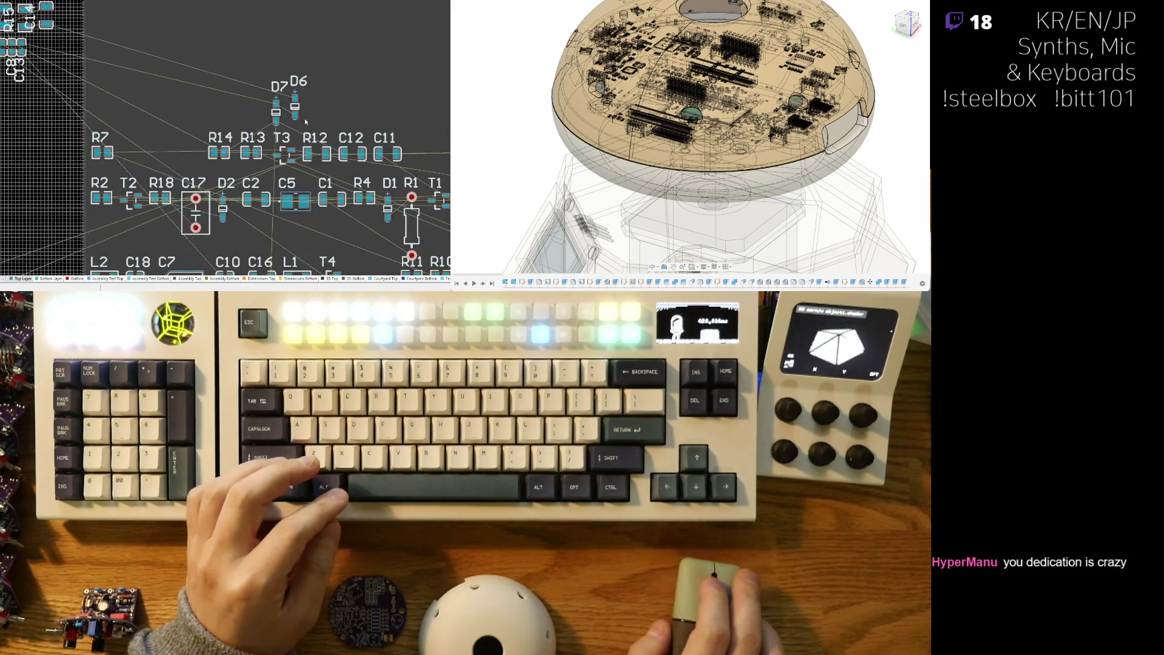
right_drag(304, 117, 359, 154)
mouse_move(349, 146)
mouse_down()
mouse_move(158, 97)
mouse_move(121, 69)
mouse_up()
mouse_move(121, 70)
right_down()
mouse_move(164, 100)
mouse_move(170, 154)
right_up()
Pack R15 and C14 tightly beside C15 and lower the C15 label level with theirs
scroll(163, 100, up, 2)
mouse_move(118, 129)
mouse_down()
mouse_move(106, 115)
mouse_move(108, 132)
mouse_move(61, 125)
mouse_move(71, 130)
mouse_up()
scroll(108, 133, up, 2)
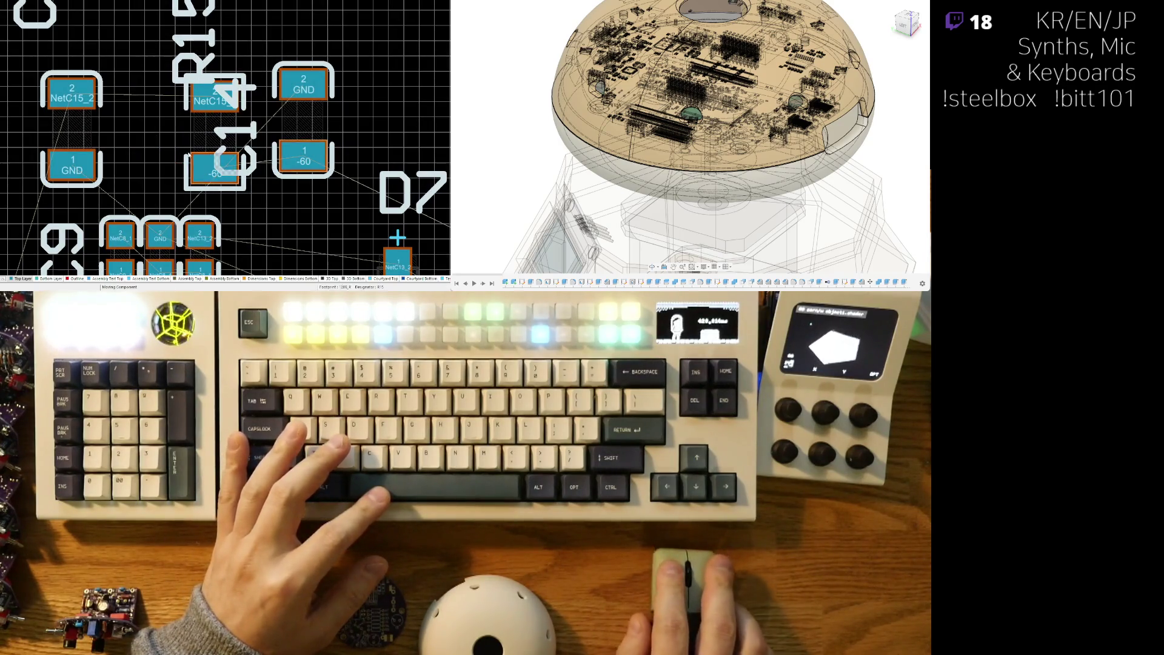
drag(190, 155, 105, 159)
mouse_move(241, 132)
mouse_down()
mouse_move(127, 139)
mouse_move(198, 64)
mouse_up()
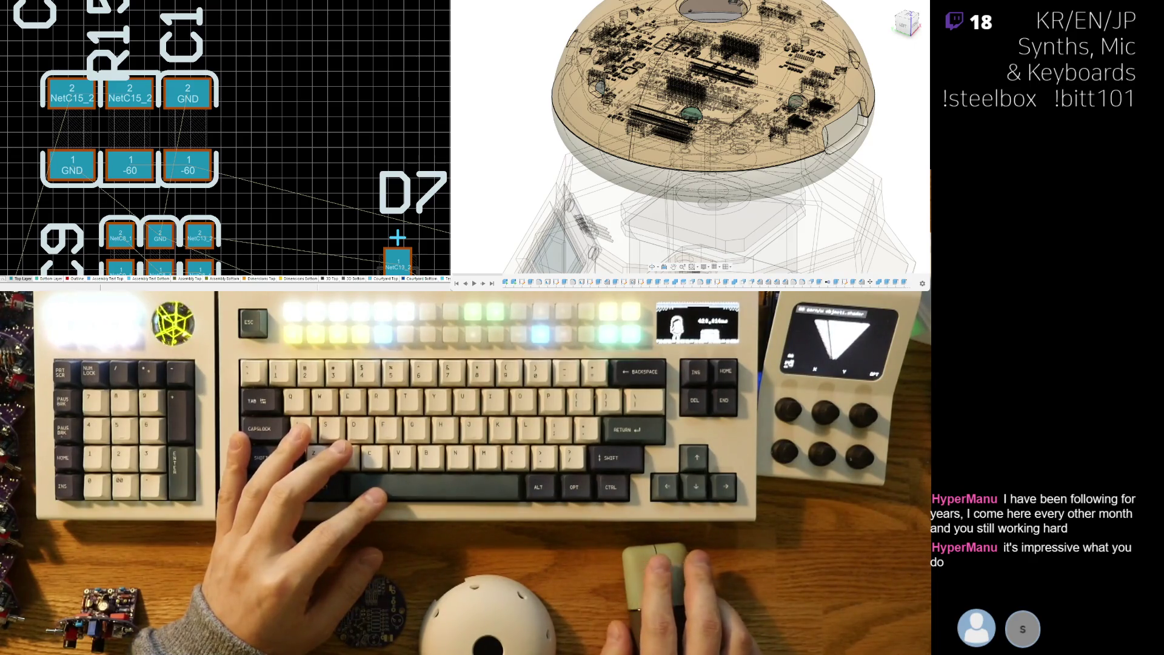
ctrl+scroll(172, 161, down, 3)
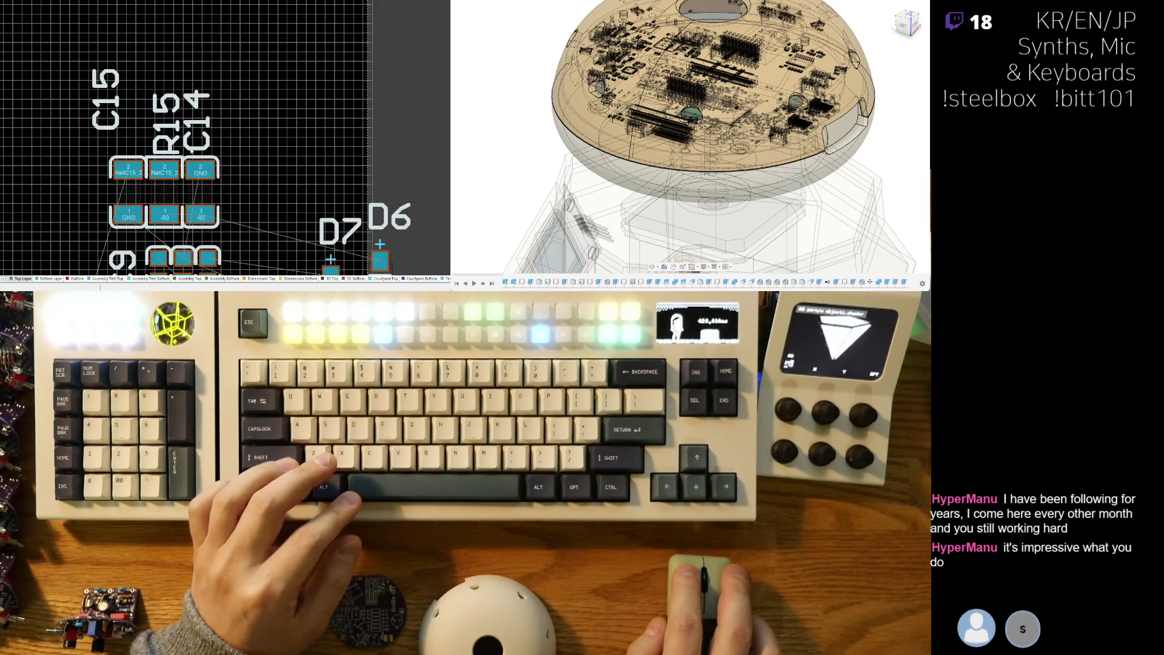
click(108, 134)
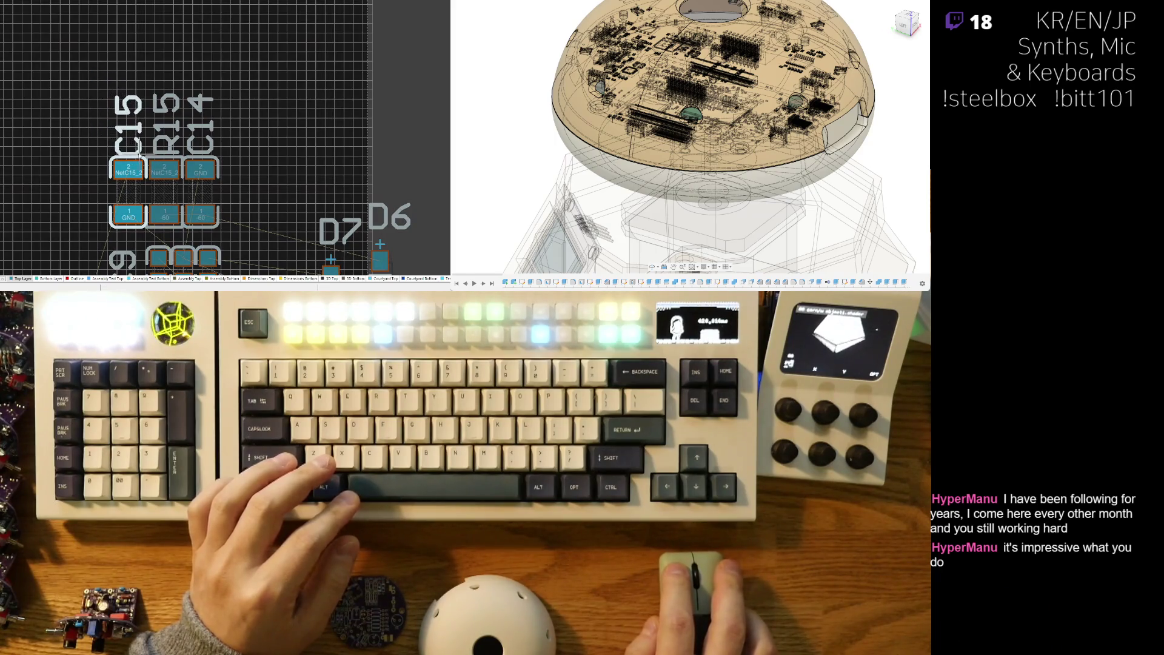
Tighten C9, C8 and C13 together, with C9's designator beside its pads rotated half a turn
ctrl+scroll(90, 91, down, 3)
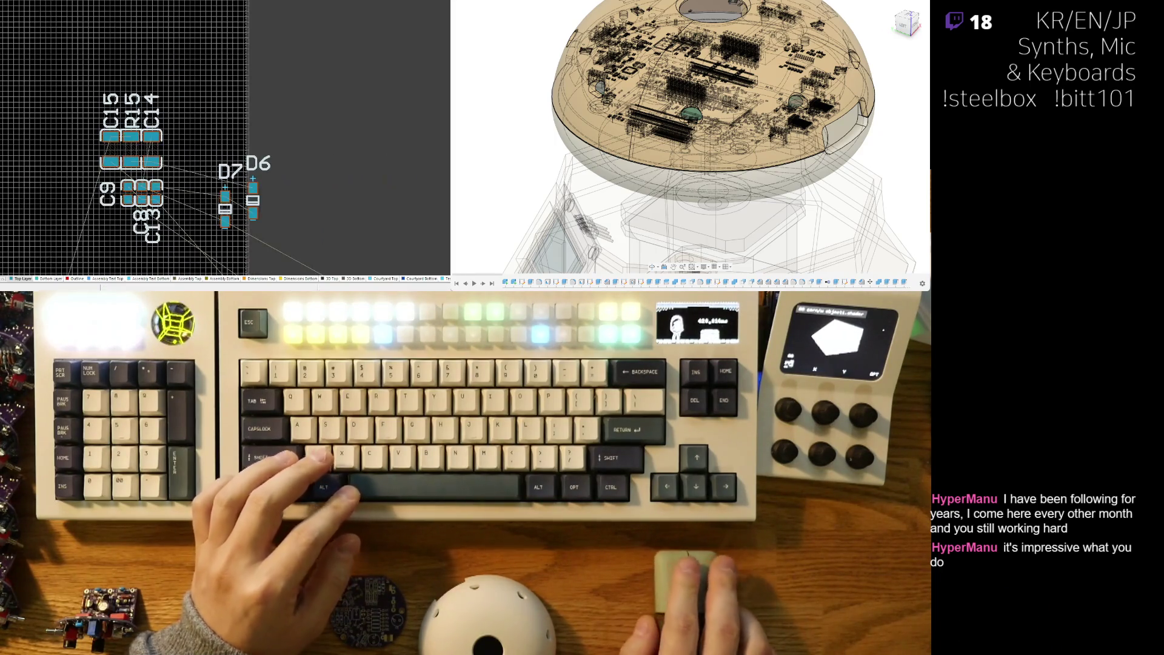
ctrl+scroll(146, 132, up, 2)
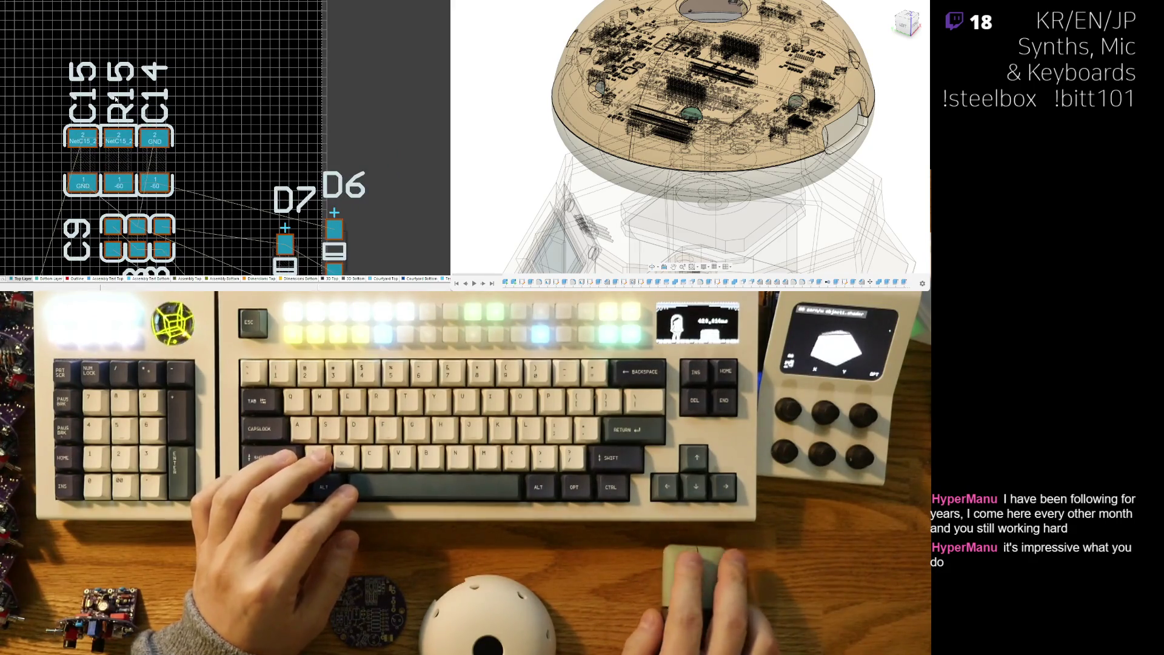
ctrl+scroll(146, 164, up, 1)
ctrl+scroll(146, 165, up, 1)
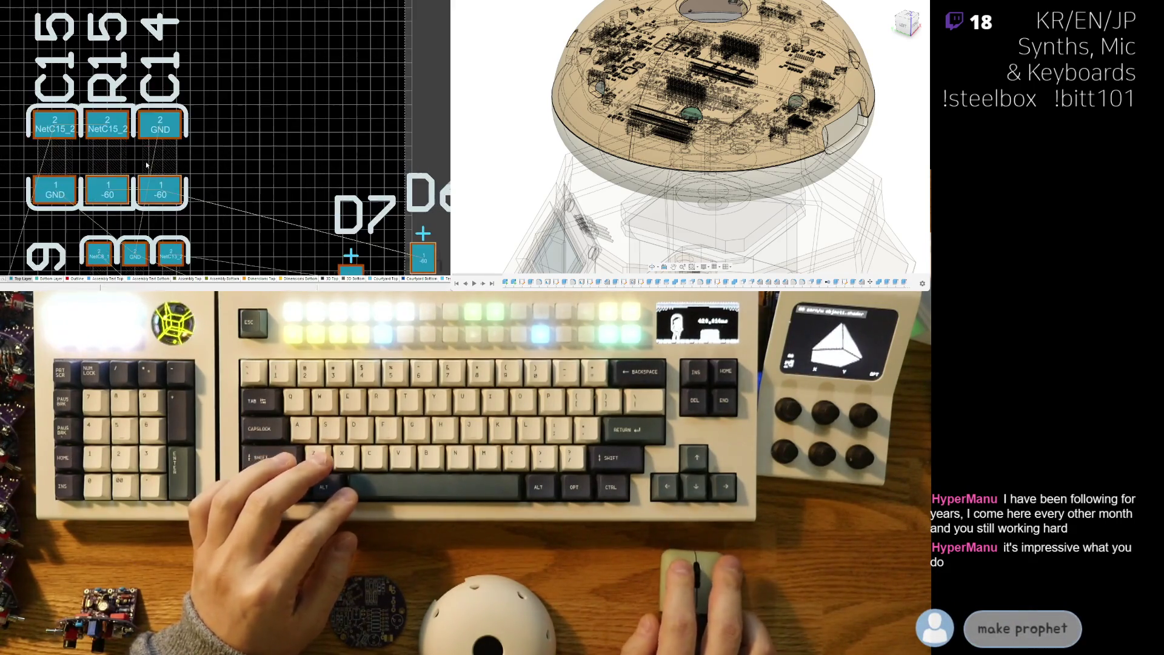
ctrl+scroll(161, 164, down, 2)
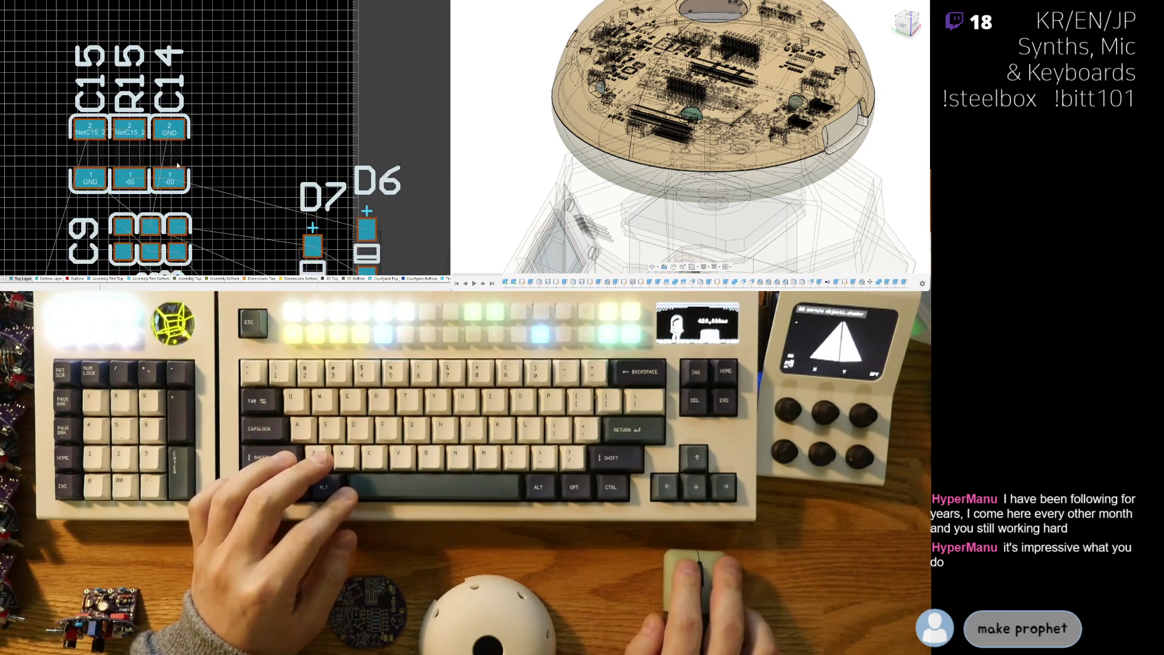
drag(109, 185, 105, 196)
ctrl+scroll(105, 196, up, 3)
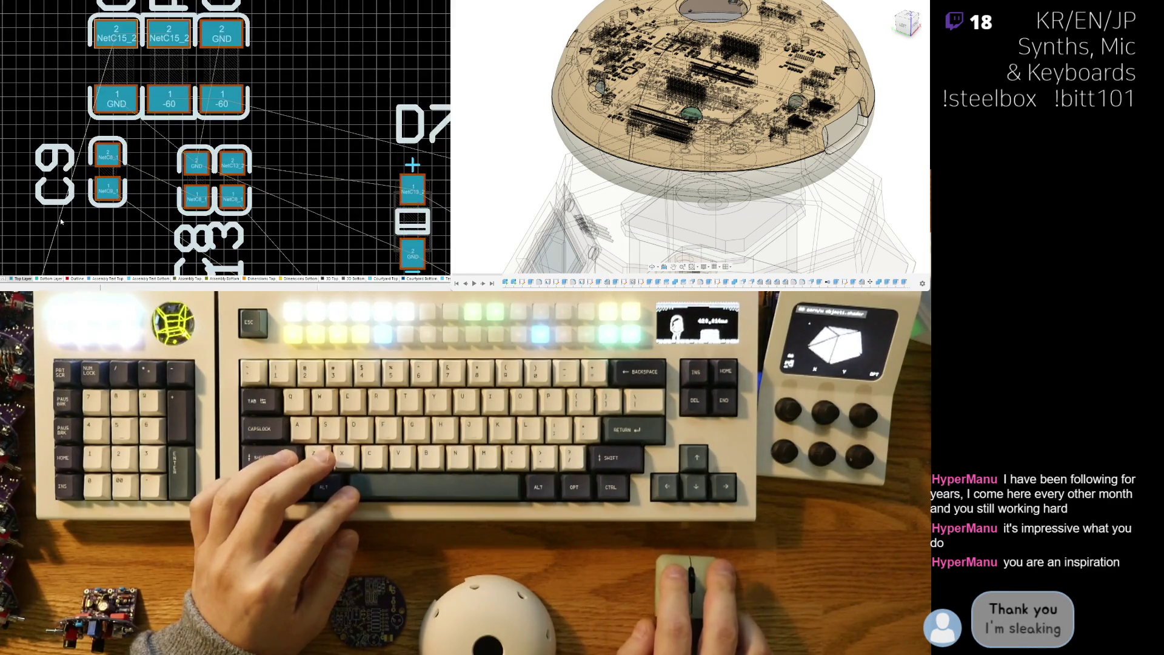
mouse_move(78, 157)
mouse_down()
mouse_move(139, 270)
mouse_move(100, 178)
mouse_up()
key(space)
key(space)
drag(208, 136, 155, 129)
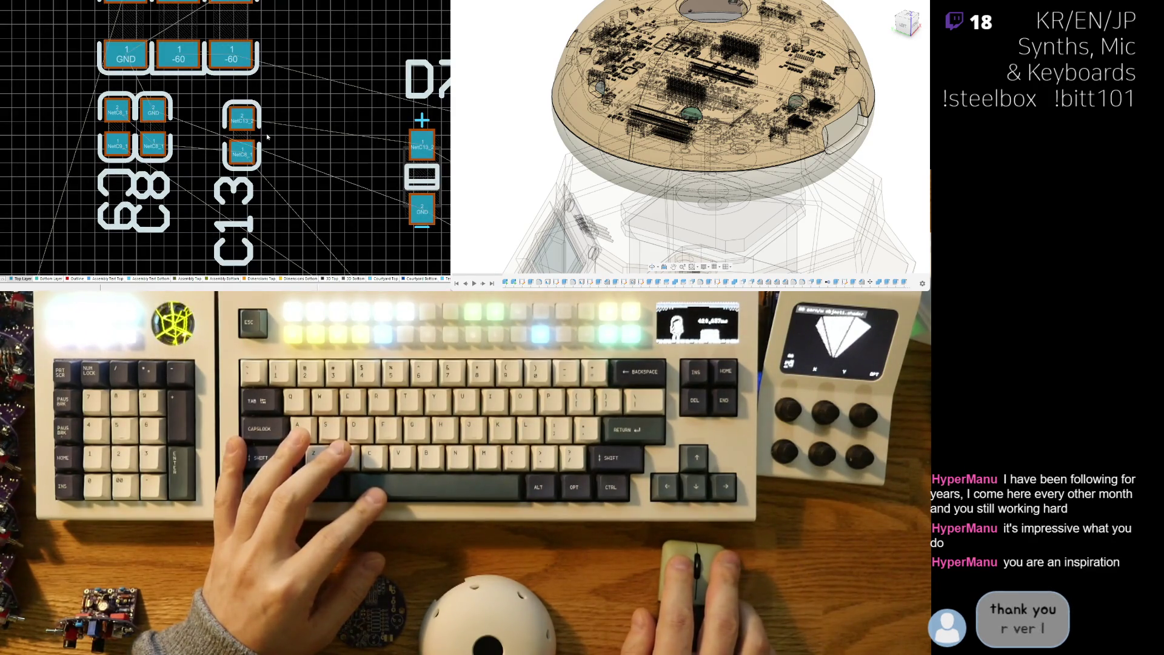
drag(243, 118, 188, 128)
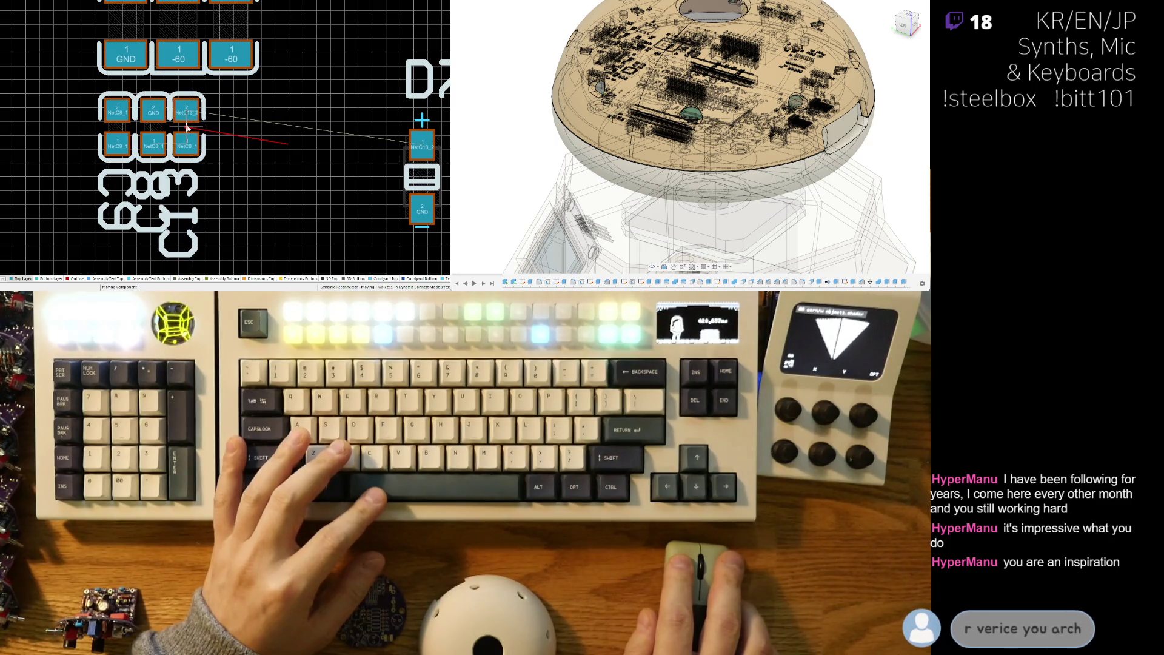
Place diodes D7 and D6 side by side next to C14, with D6 turned horizontal
ctrl+scroll(188, 129, down, 3)
drag(296, 228, 235, 147)
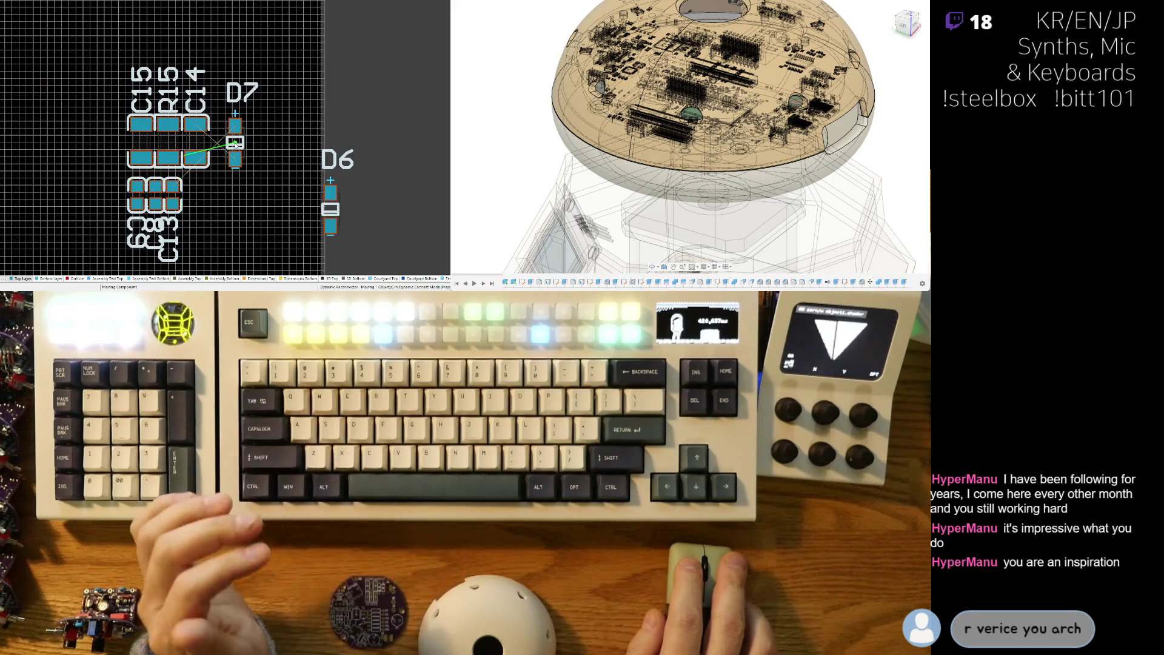
key(space)
key(space)
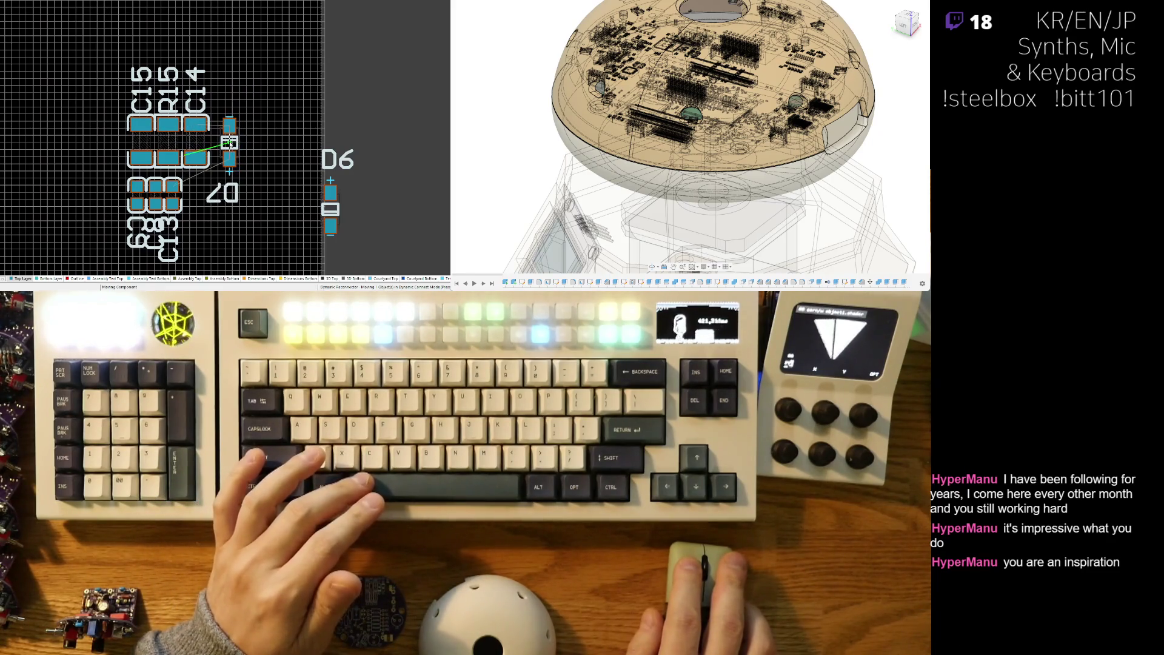
drag(231, 143, 224, 141)
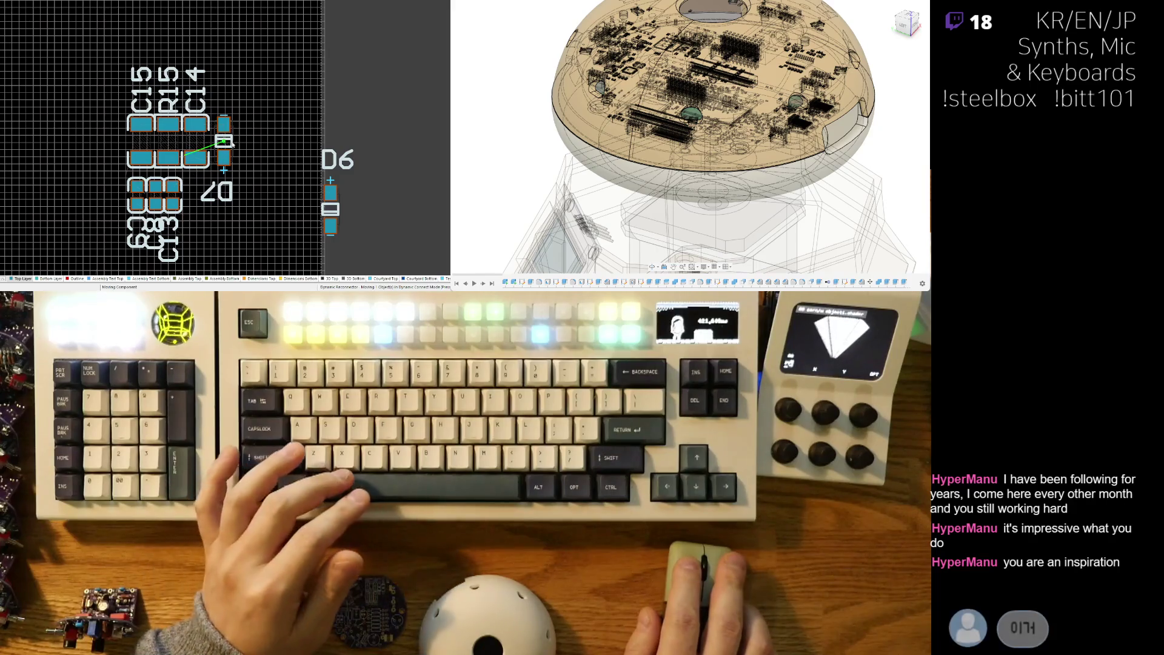
mouse_move(336, 211)
mouse_down()
mouse_move(255, 144)
mouse_move(231, 154)
mouse_move(287, 150)
mouse_move(240, 162)
mouse_up()
key(space)
key(space)
key(space)
key(space)
ctrl+scroll(184, 116, up, 2)
drag(339, 172, 277, 159)
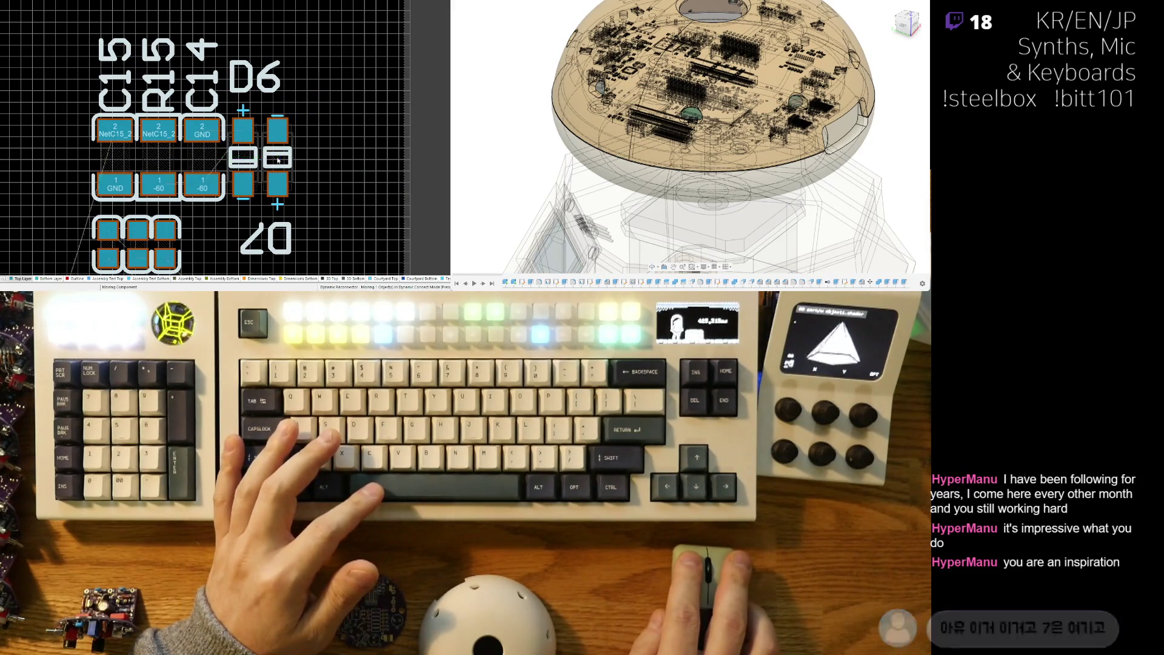
Lower the D6 label and set the D7 label upright beside it
ctrl+scroll(263, 228, down, 4)
ctrl+scroll(206, 136, down, 3)
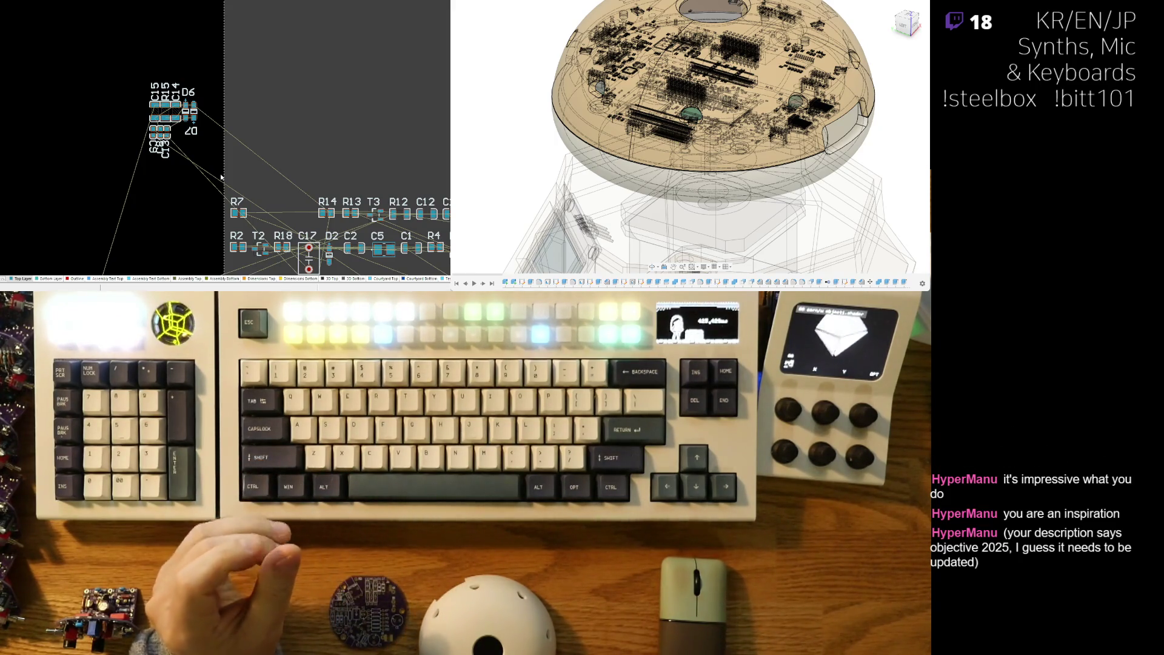
ctrl+scroll(195, 79, up, 5)
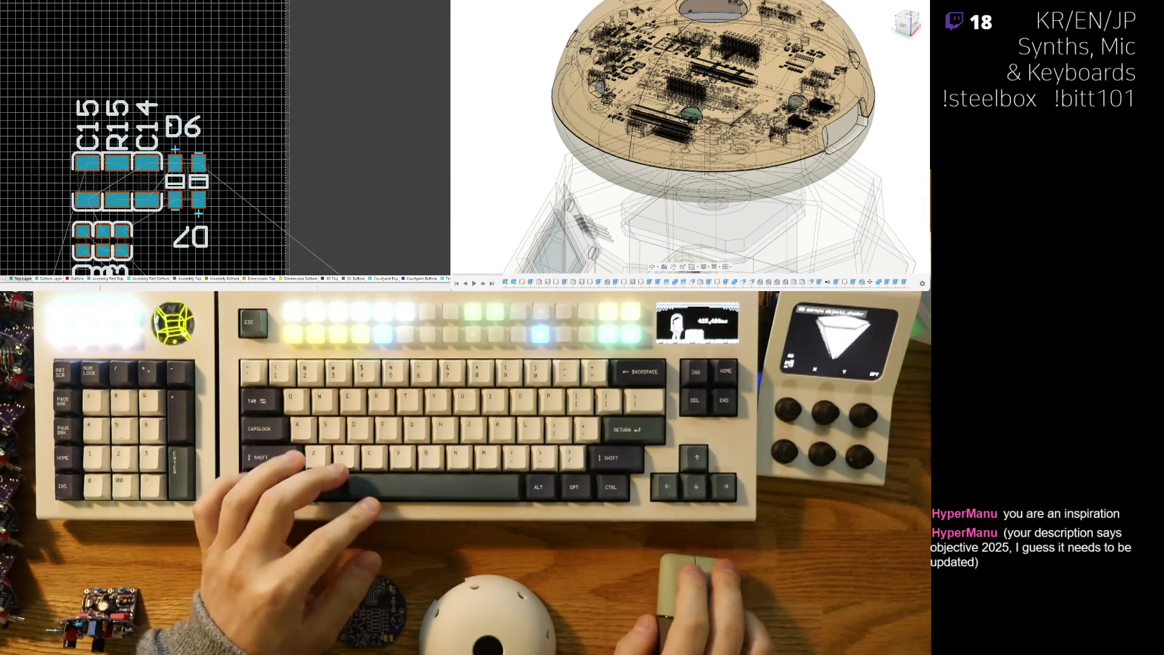
drag(172, 126, 171, 146)
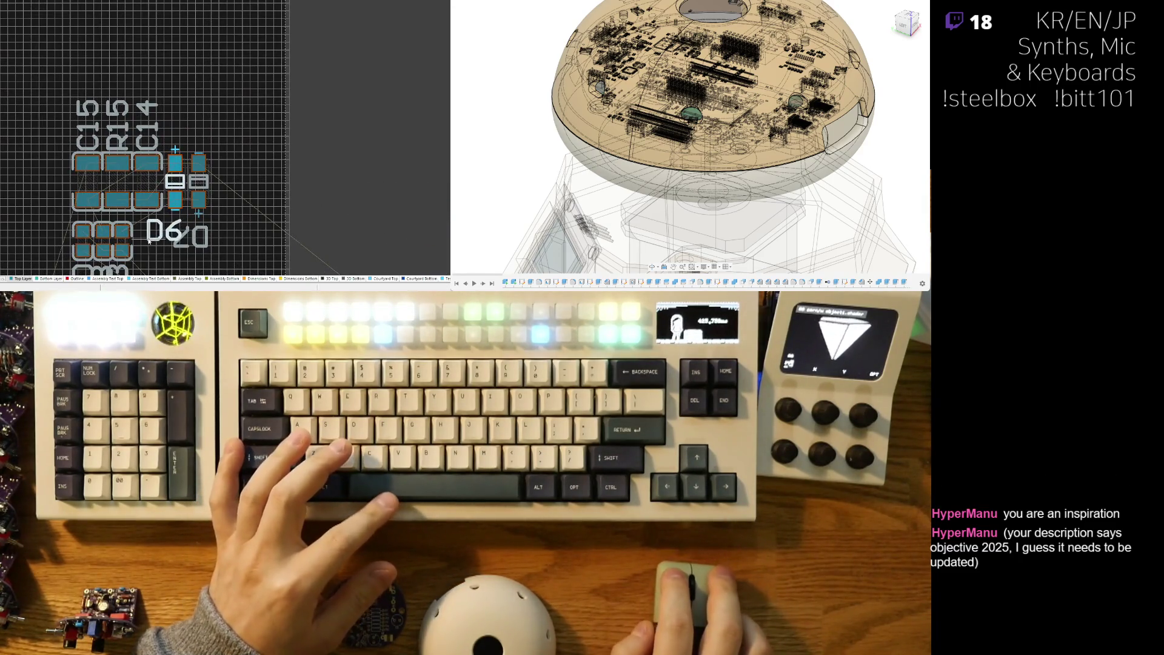
drag(182, 242, 196, 239)
key(space)
key(space)
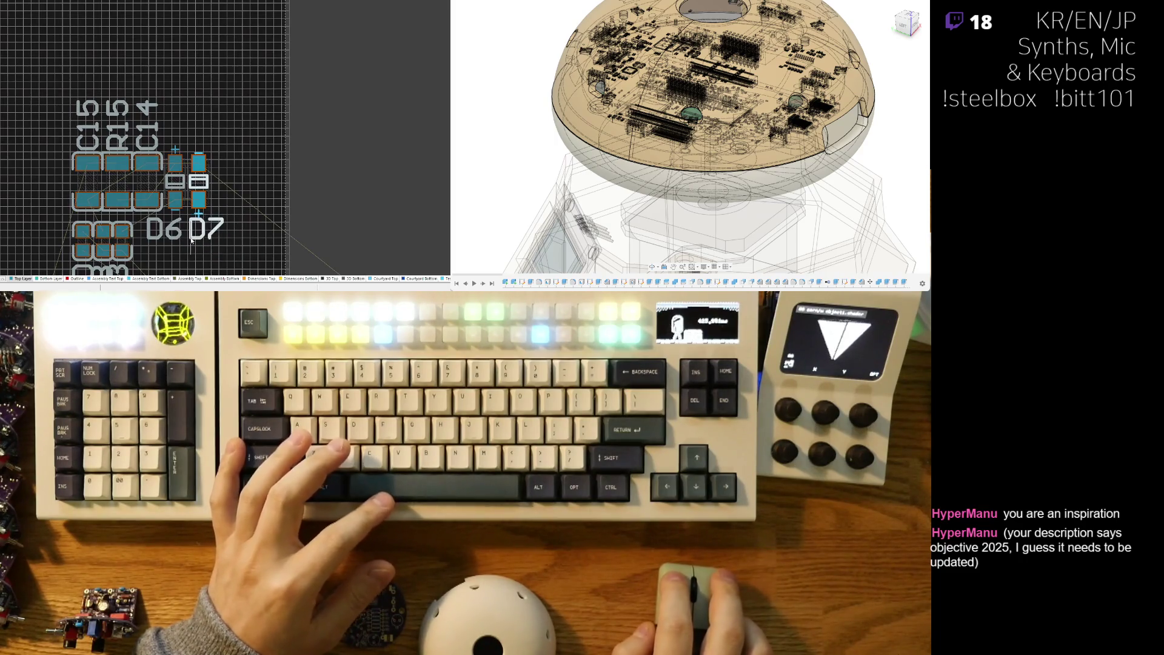
Bring R7 into view below the cluster and pick it up for relocation
ctrl+scroll(189, 241, down, 4)
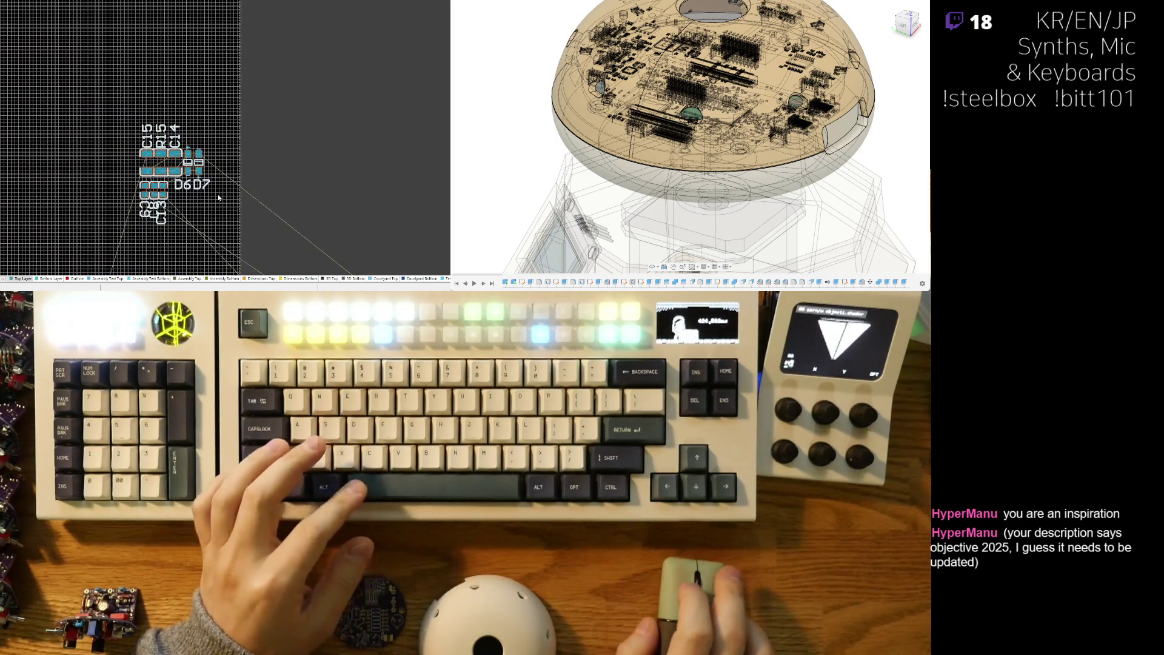
middle_drag(202, 197, 200, 155)
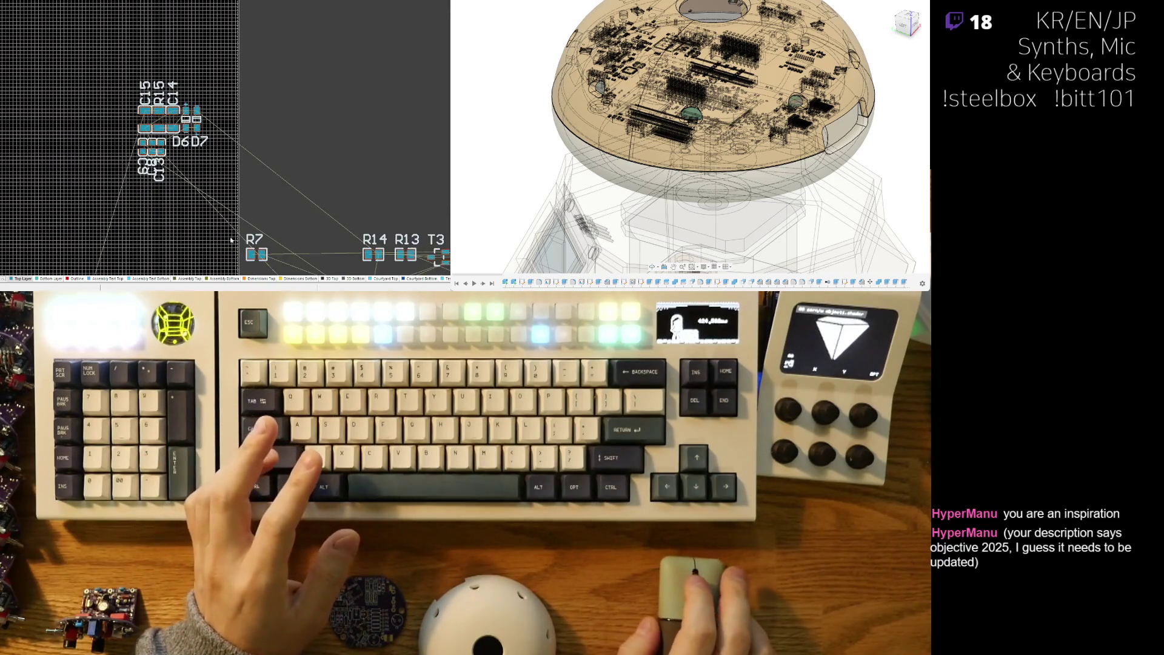
ctrl+scroll(237, 240, down, 3)
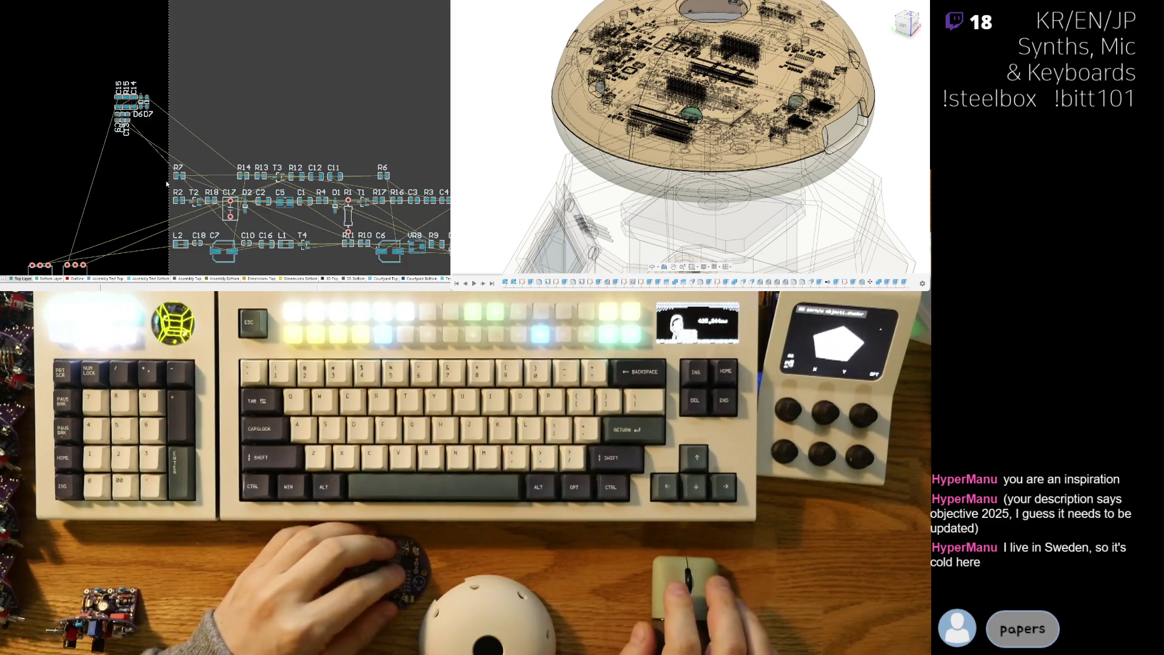
middle_drag(152, 195, 132, 152)
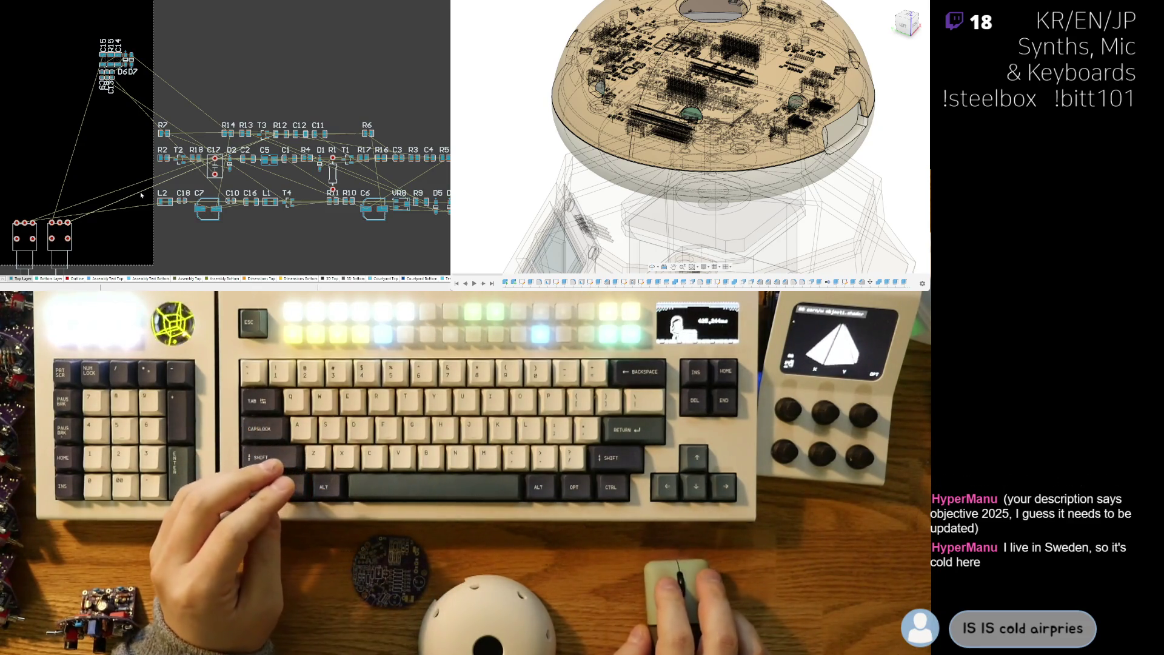
mouse_move(232, 180)
right_down()
mouse_move(196, 180)
mouse_move(203, 239)
mouse_move(221, 207)
mouse_move(291, 209)
mouse_move(231, 233)
right_up()
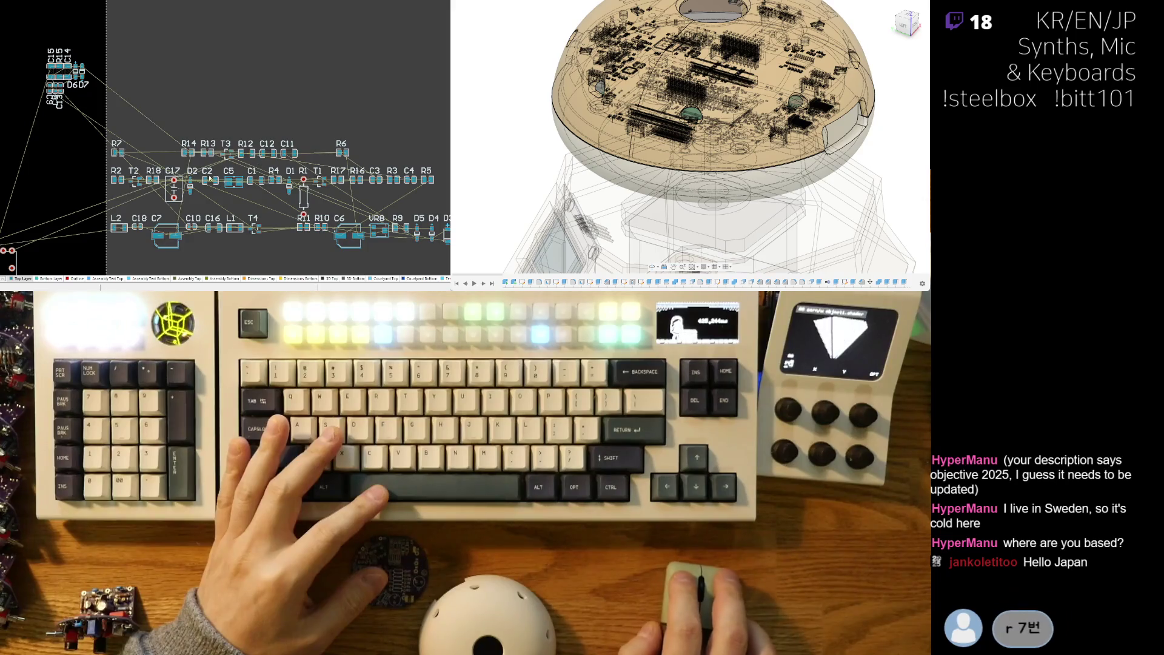
drag(115, 154, 104, 147)
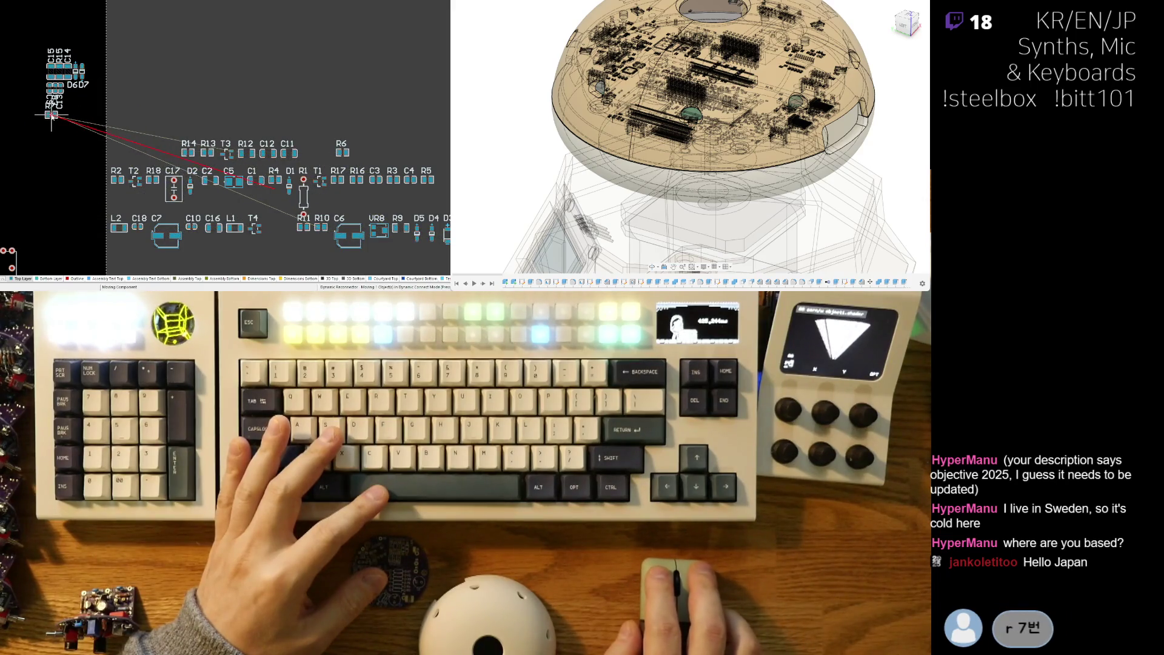
Drop R7 beside the C13 cluster and nudge its label left of its pads
drag(51, 115, 52, 116)
ctrl+scroll(20, 125, up, 4)
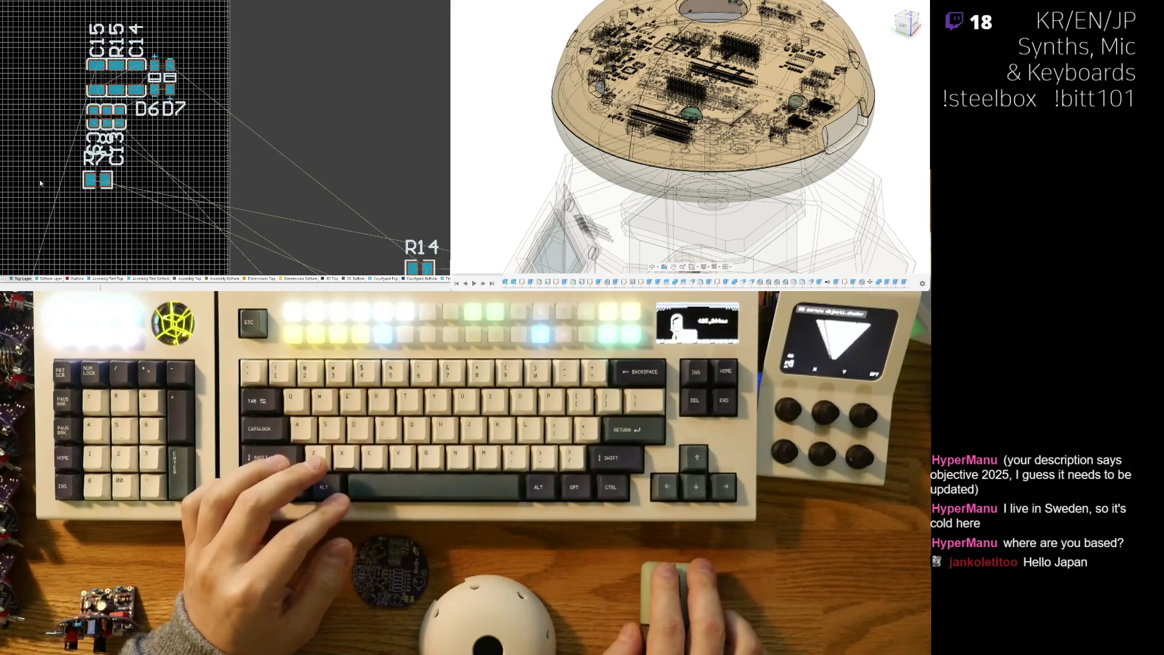
ctrl+scroll(40, 182, down, 3)
ctrl+scroll(144, 211, up, 1)
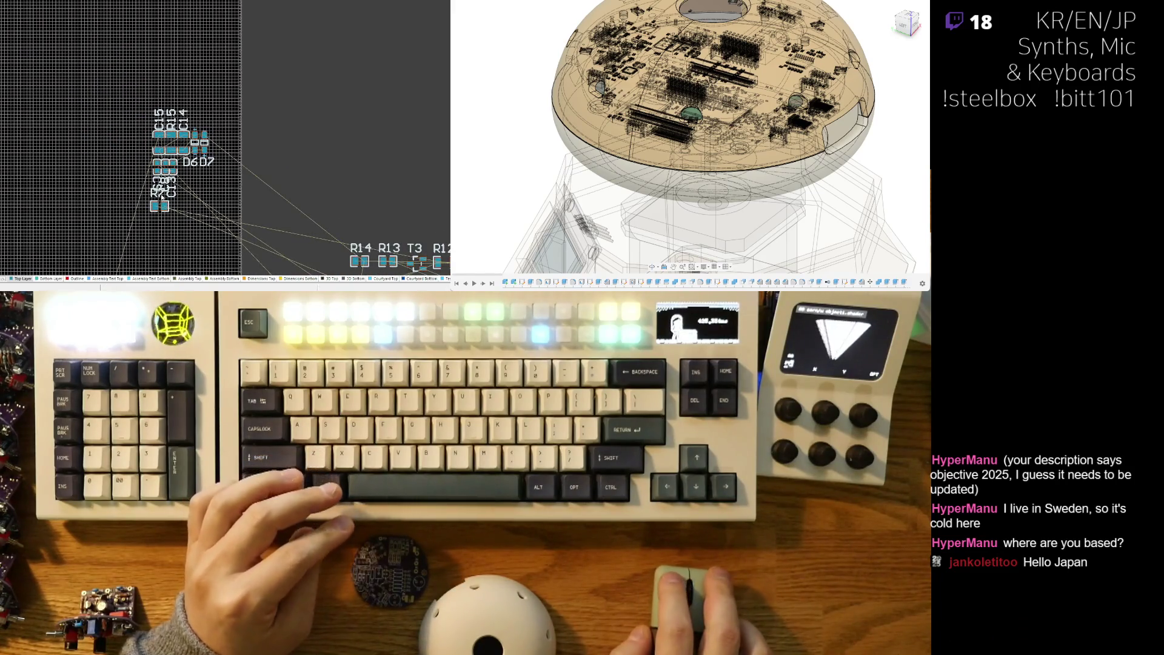
ctrl+scroll(163, 197, up, 3)
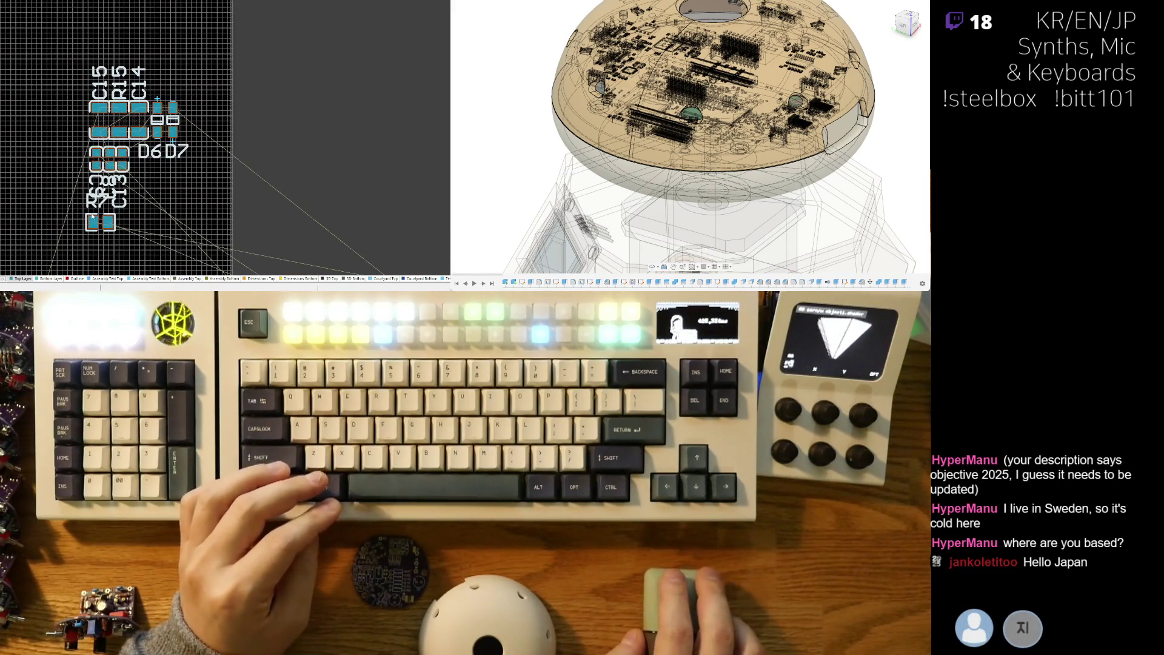
click(87, 208)
drag(67, 231, 62, 231)
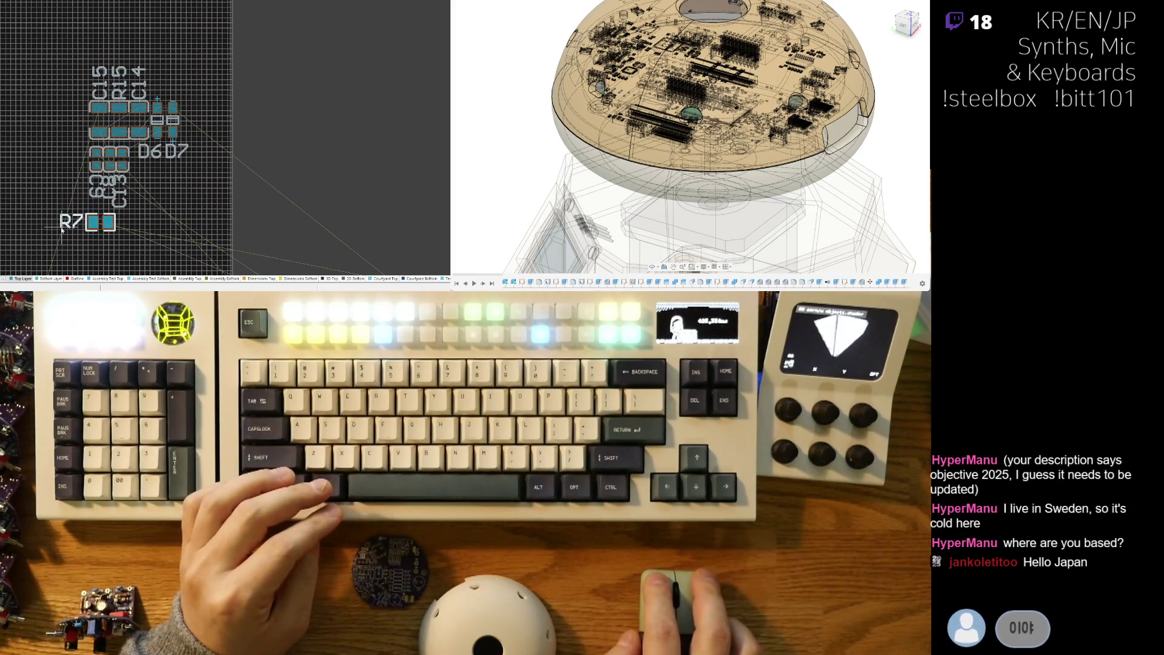
Move the C13, C8 and C9 labels beneath their capacitors, rotated to read horizontally
ctrl+scroll(61, 232, down, 3)
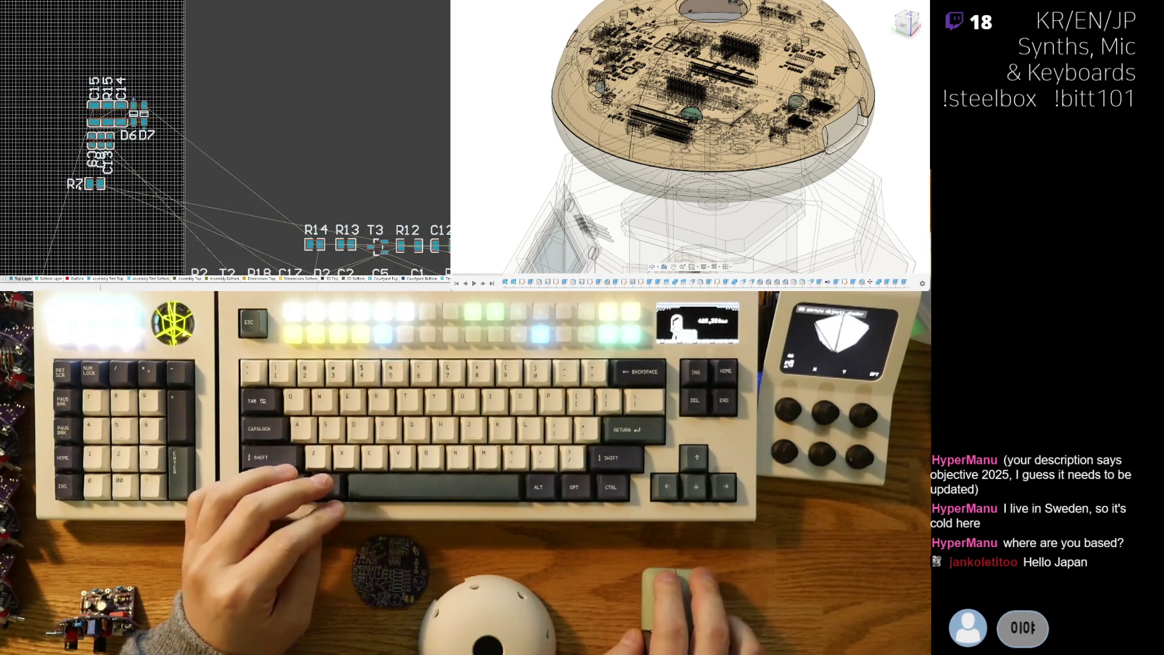
ctrl+scroll(103, 188, up, 4)
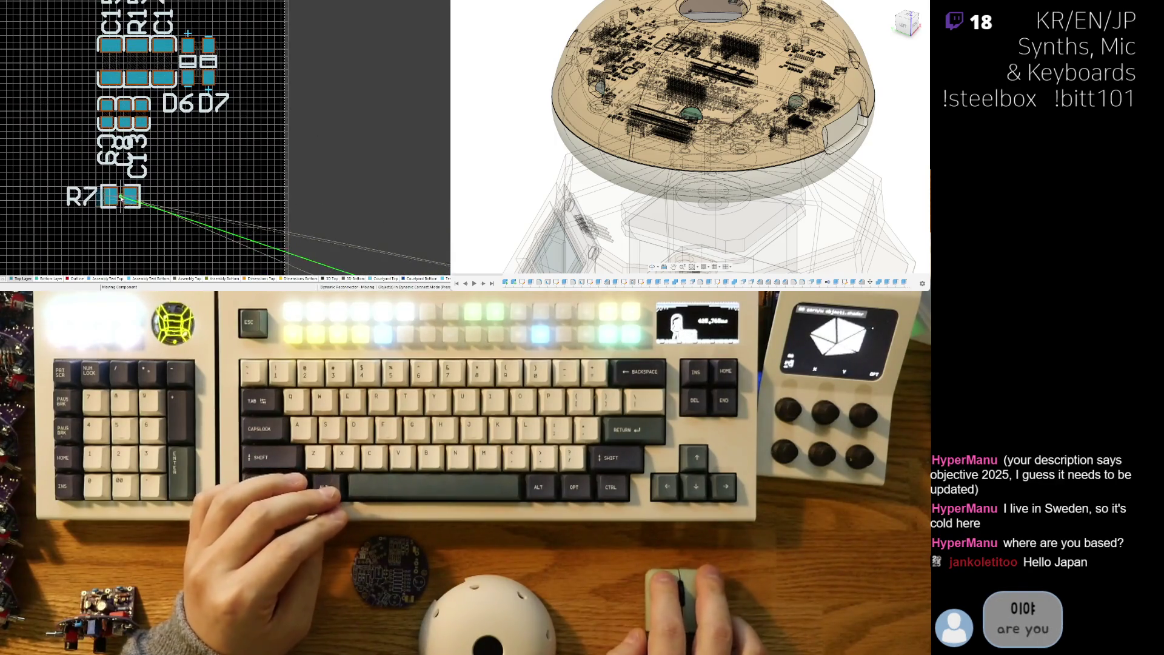
ctrl+scroll(132, 176, up, 2)
mouse_move(150, 202)
mouse_down()
mouse_move(146, 243)
mouse_move(132, 211)
mouse_up()
key(space)
mouse_move(136, 206)
mouse_down()
mouse_move(136, 235)
mouse_move(110, 235)
mouse_move(155, 212)
mouse_move(156, 188)
mouse_up()
mouse_move(73, 180)
mouse_down()
mouse_move(48, 180)
mouse_move(59, 181)
mouse_move(54, 205)
mouse_move(65, 203)
mouse_up()
key(space)
key(space)
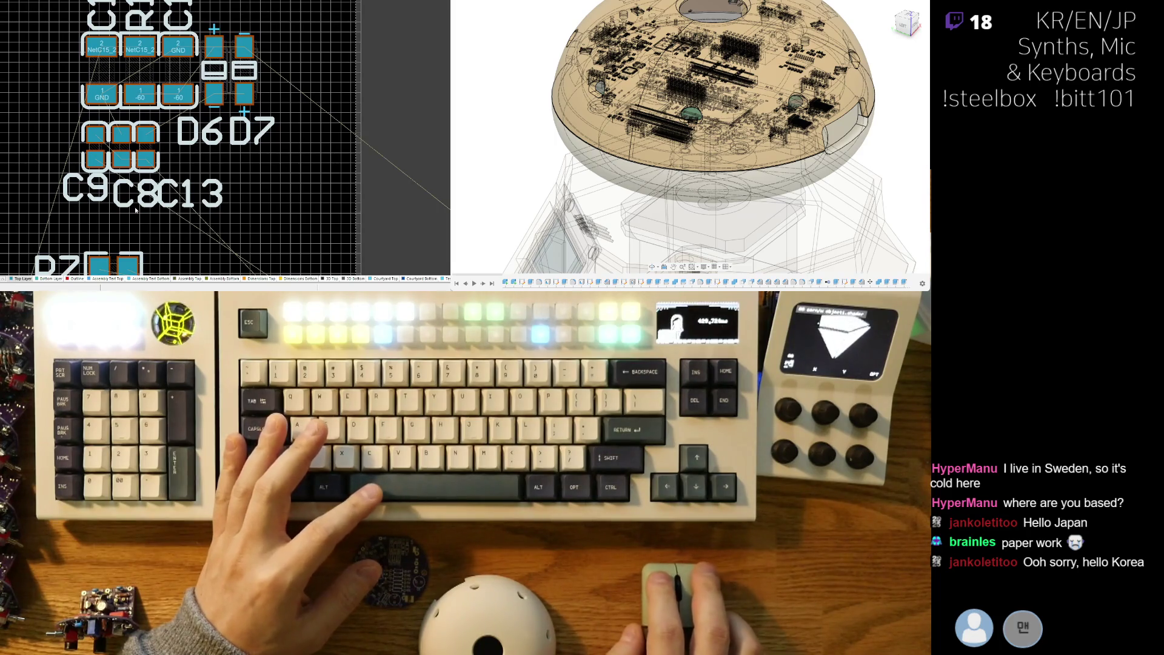
Finish placing the C13 label and shift the view toward D6 and D7
right_drag(136, 209, 125, 216)
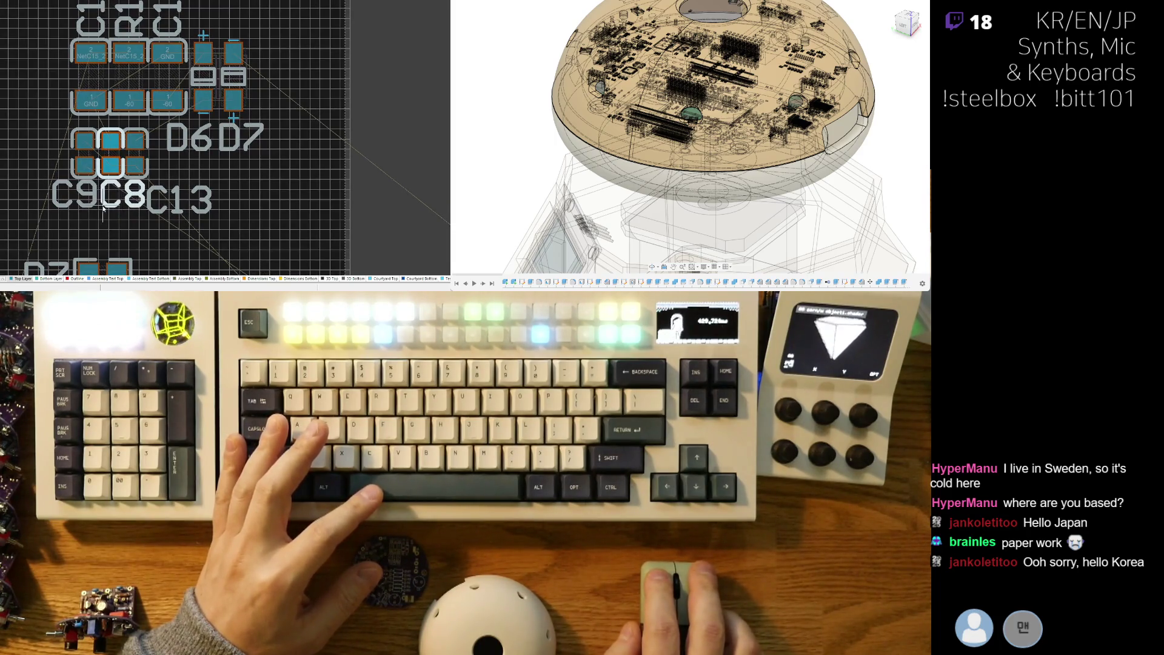
click(150, 208)
right_drag(174, 209, 159, 242)
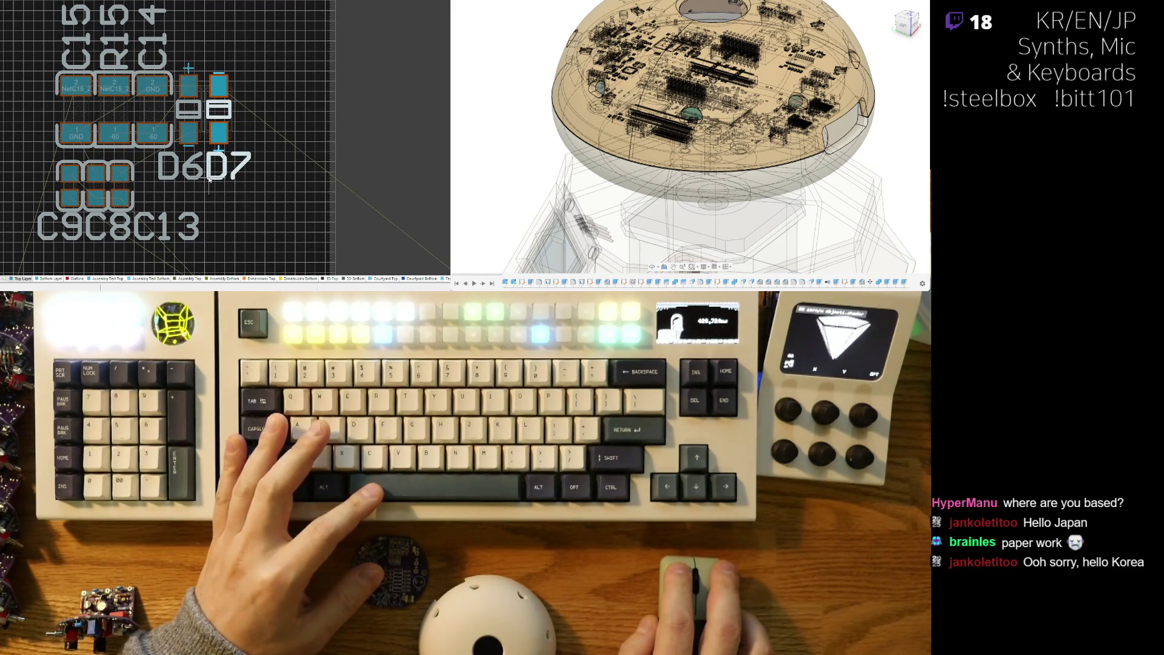
shift+scroll(210, 178, left, 3)
scroll(132, 196, up, 3)
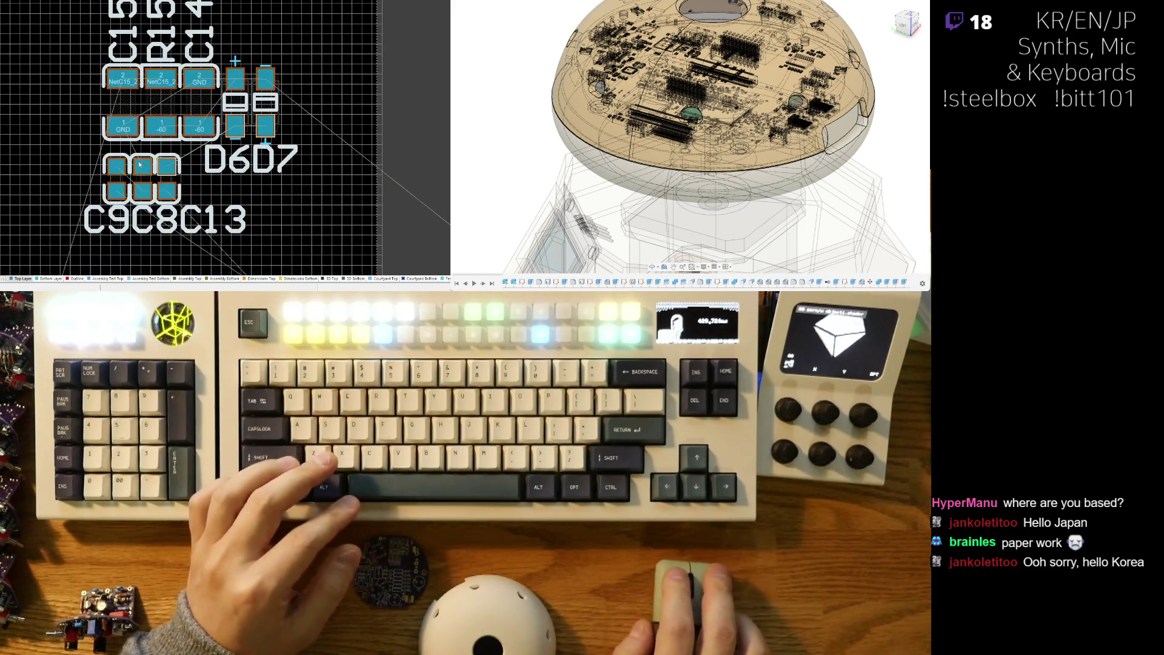
Rotate the C15, R15 and C14 labels horizontal and line them up above their pads
mouse_move(136, 115)
mouse_down()
mouse_move(119, 140)
mouse_move(85, 100)
mouse_move(92, 127)
mouse_up()
key(space)
mouse_move(176, 100)
mouse_down()
mouse_move(194, 118)
mouse_move(157, 132)
mouse_up()
key(space)
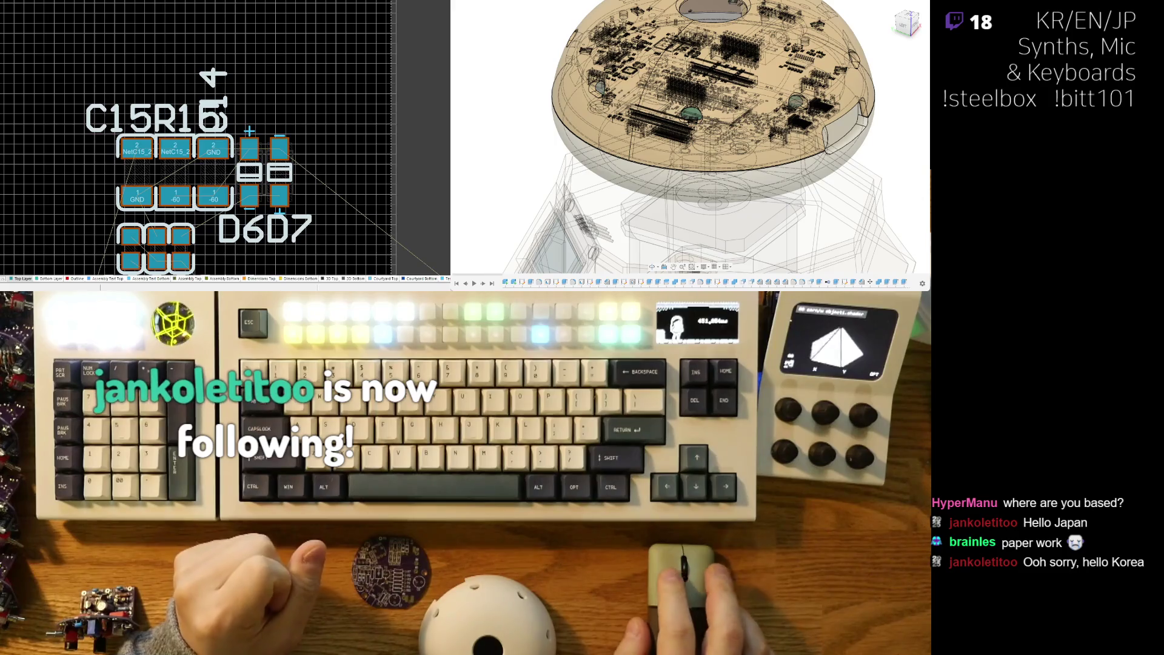
right_drag(272, 125, 225, 132)
key(space)
mouse_move(225, 132)
mouse_down()
mouse_move(170, 117)
mouse_move(186, 137)
mouse_move(176, 140)
mouse_up()
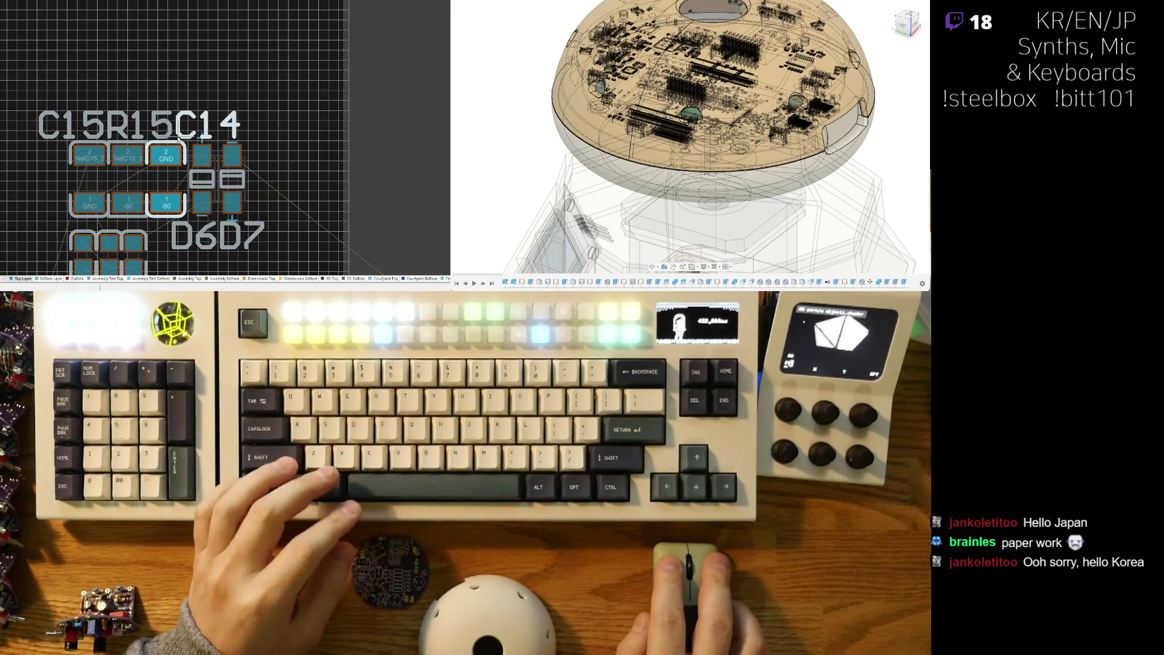
scroll(157, 121, down, 3)
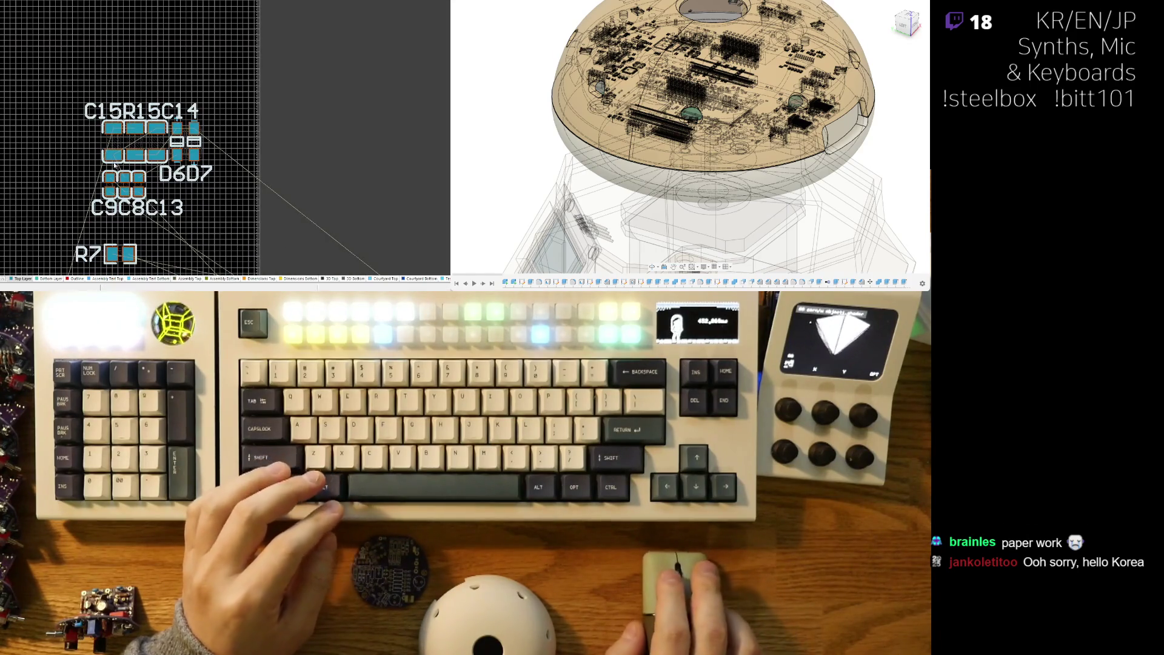
Zoom out and carry resistor R6 from the upper row to just below R7
scroll(114, 159, down, 5)
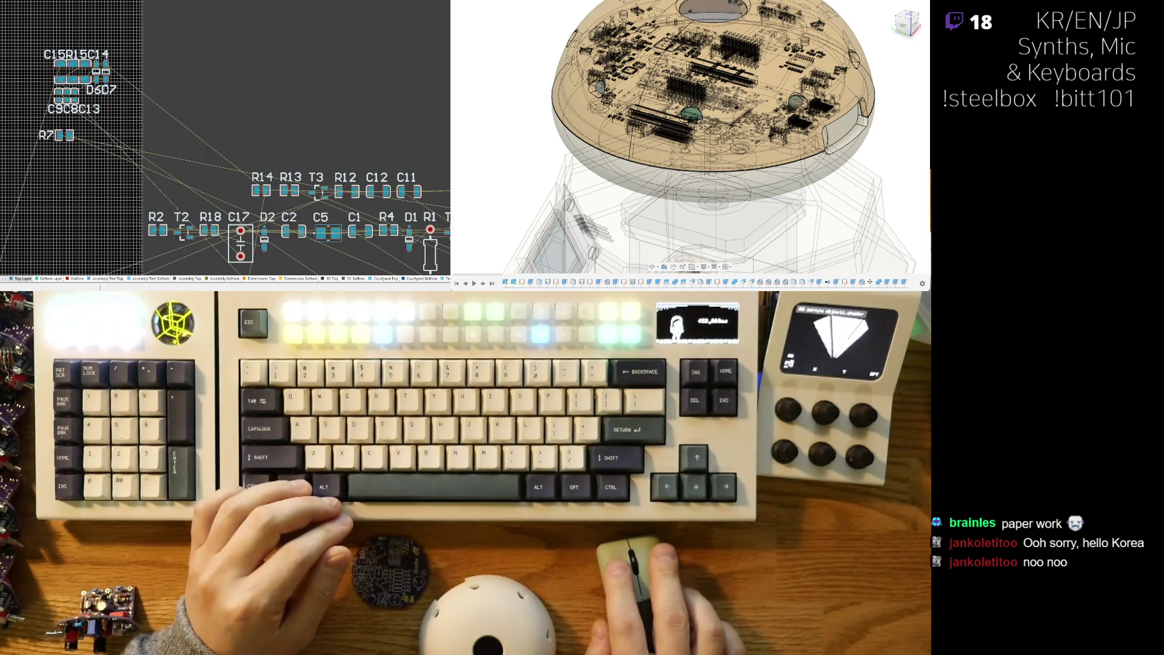
scroll(216, 94, down, 2)
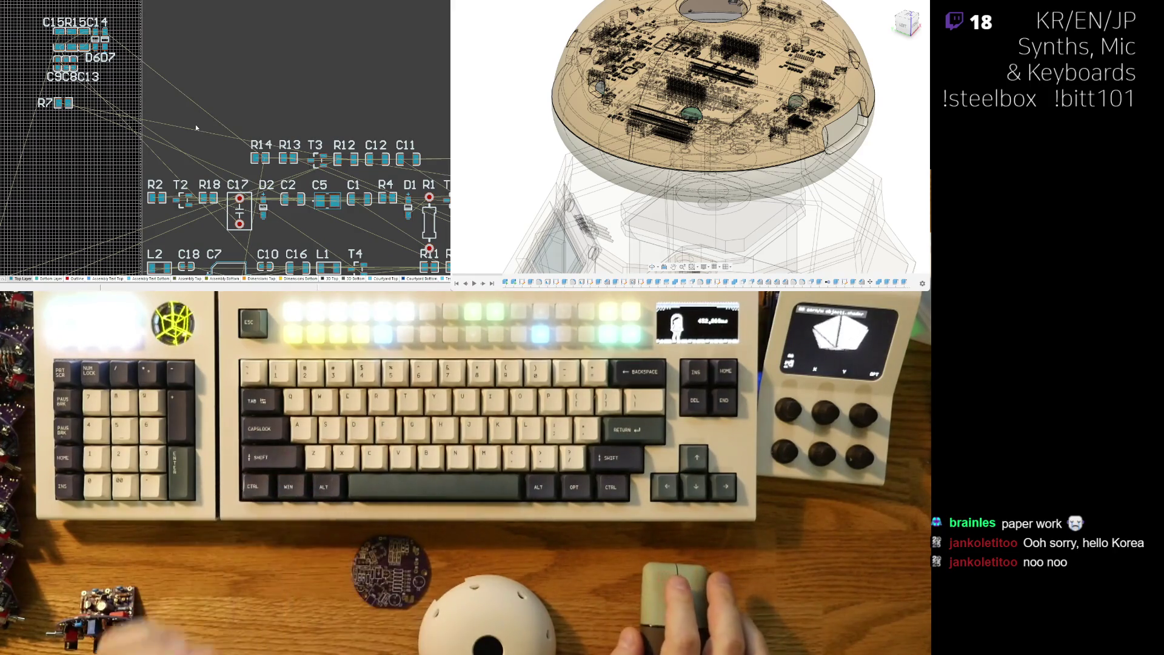
shift+scroll(284, 188, down, 2)
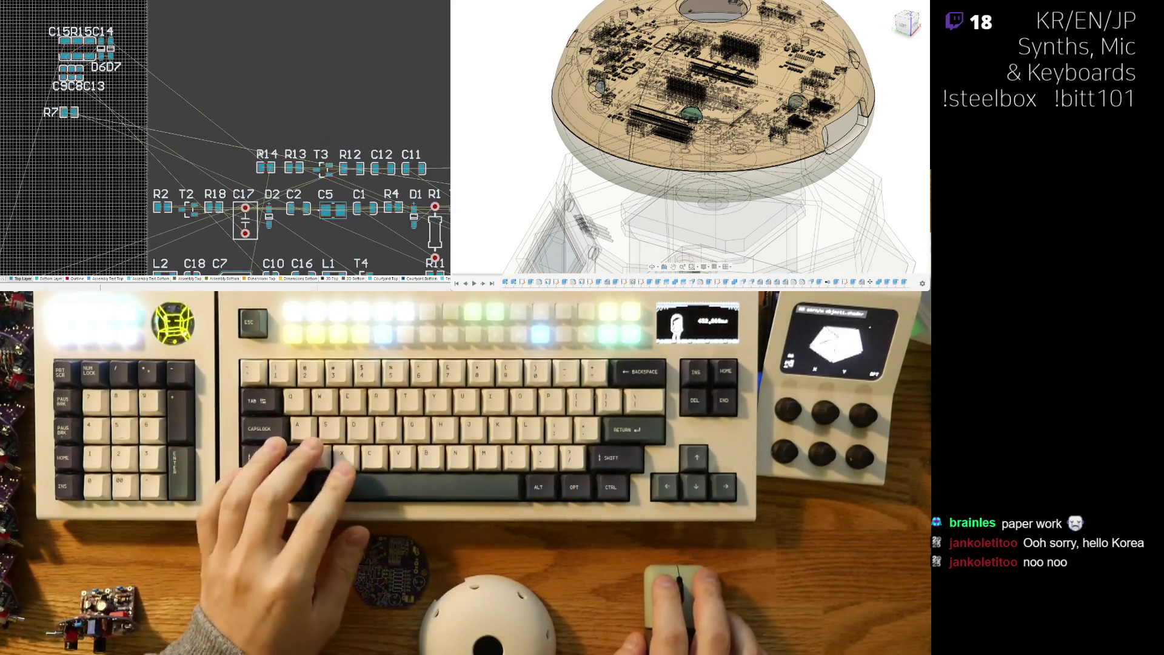
shift+scroll(284, 189, down, 4)
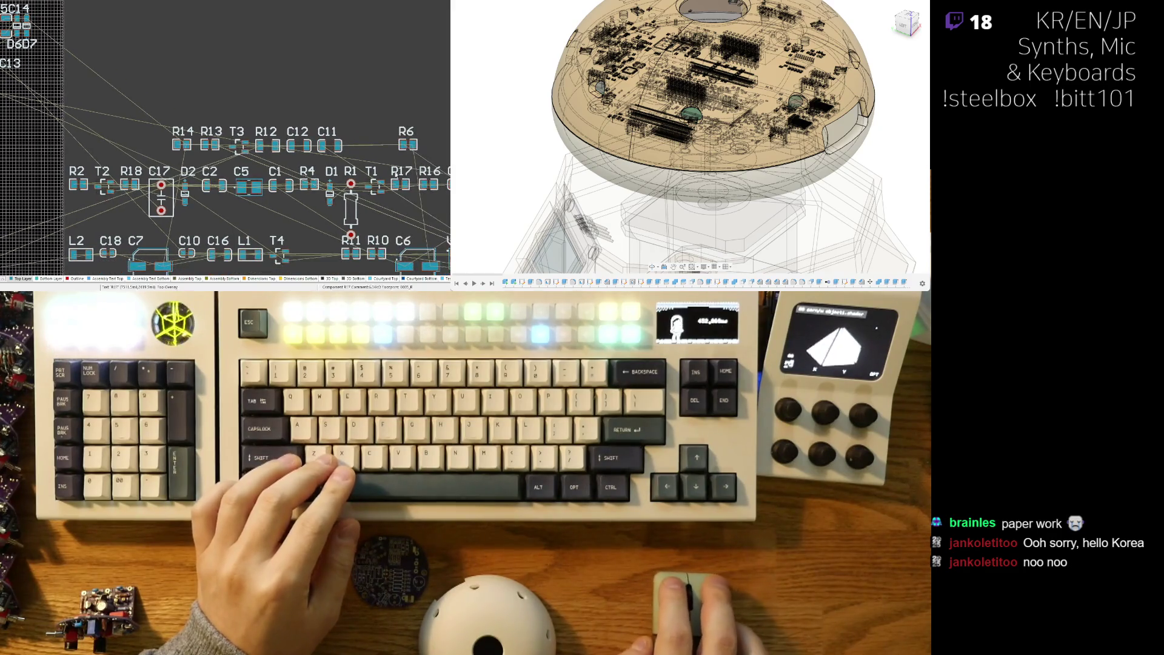
click(60, 130)
shift+scroll(134, 112, up, 6)
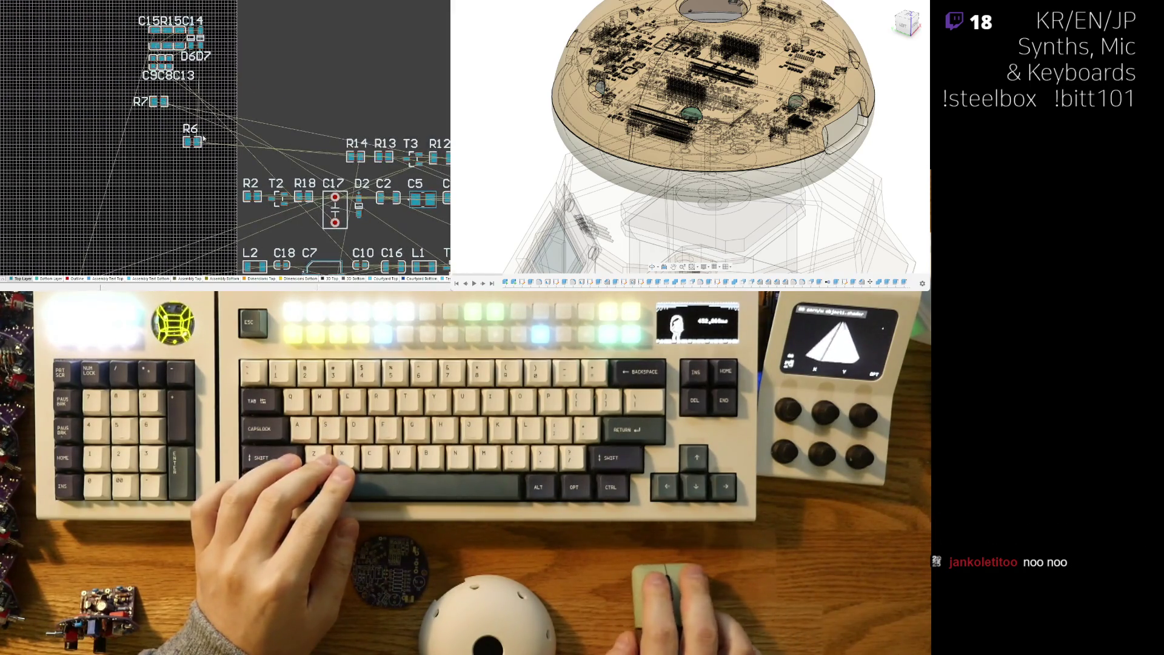
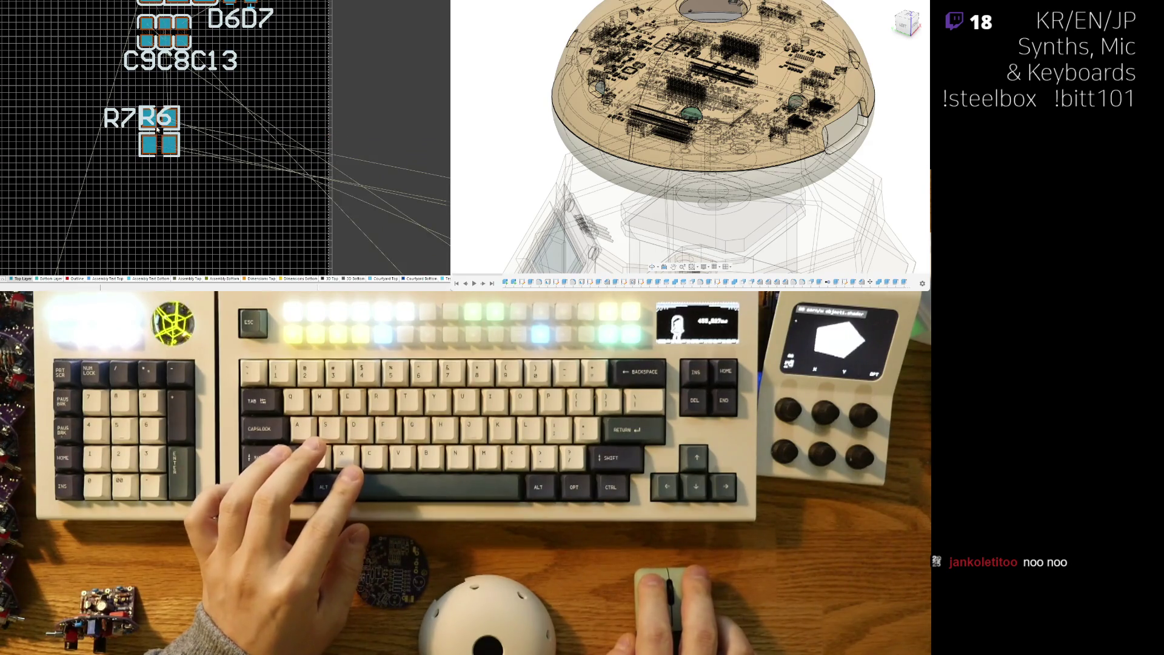
Place R6's designator beside its footprint under R7's label, then view the C5 component rows
drag(142, 132, 120, 139)
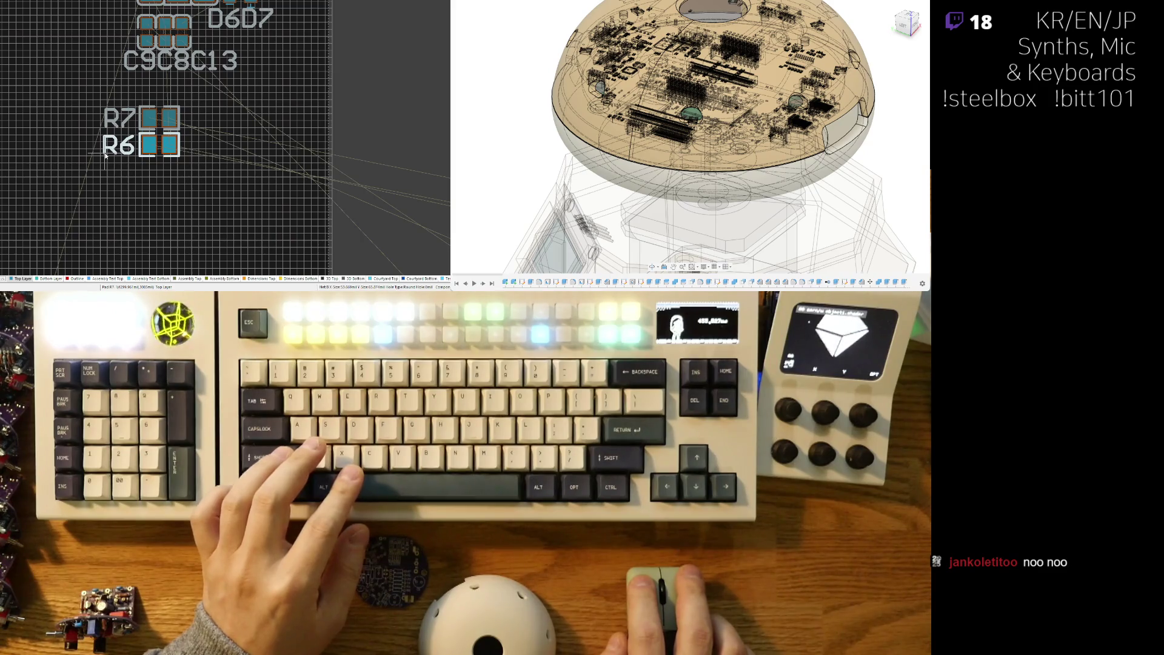
ctrl+scroll(106, 156, down, 3)
scroll(232, 134, down, 2)
shift+scroll(232, 133, right, 3)
scroll(232, 133, down, 1)
scroll(212, 181, up, 2)
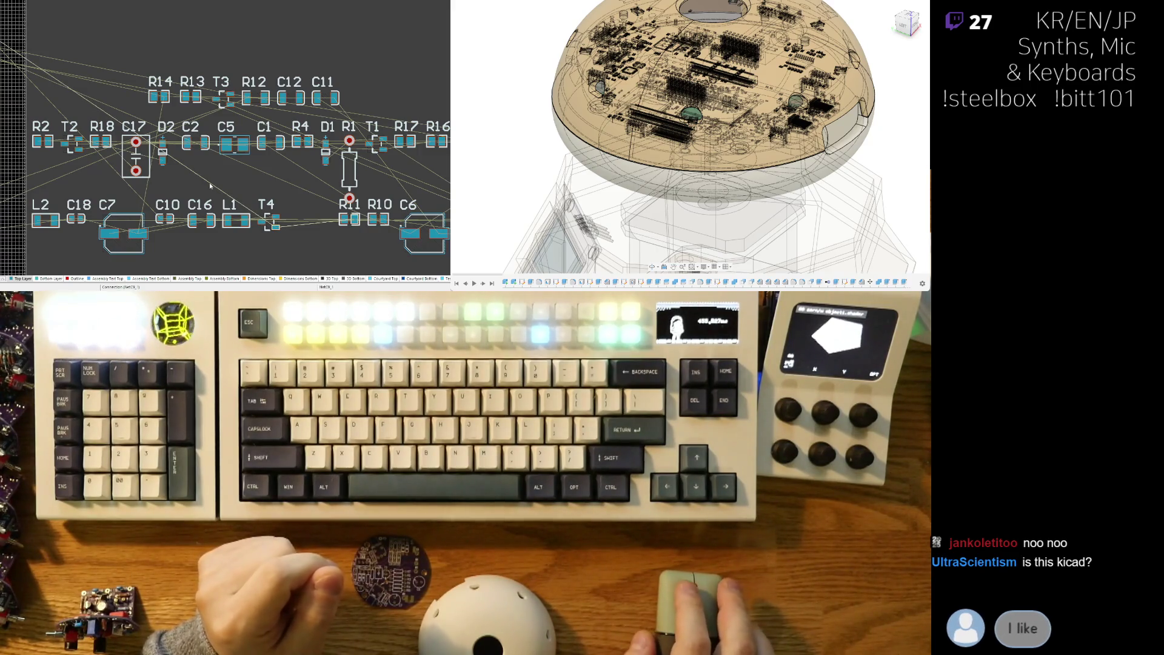
mouse_move(228, 184)
middle_down()
mouse_move(254, 115)
mouse_move(198, 163)
middle_up()
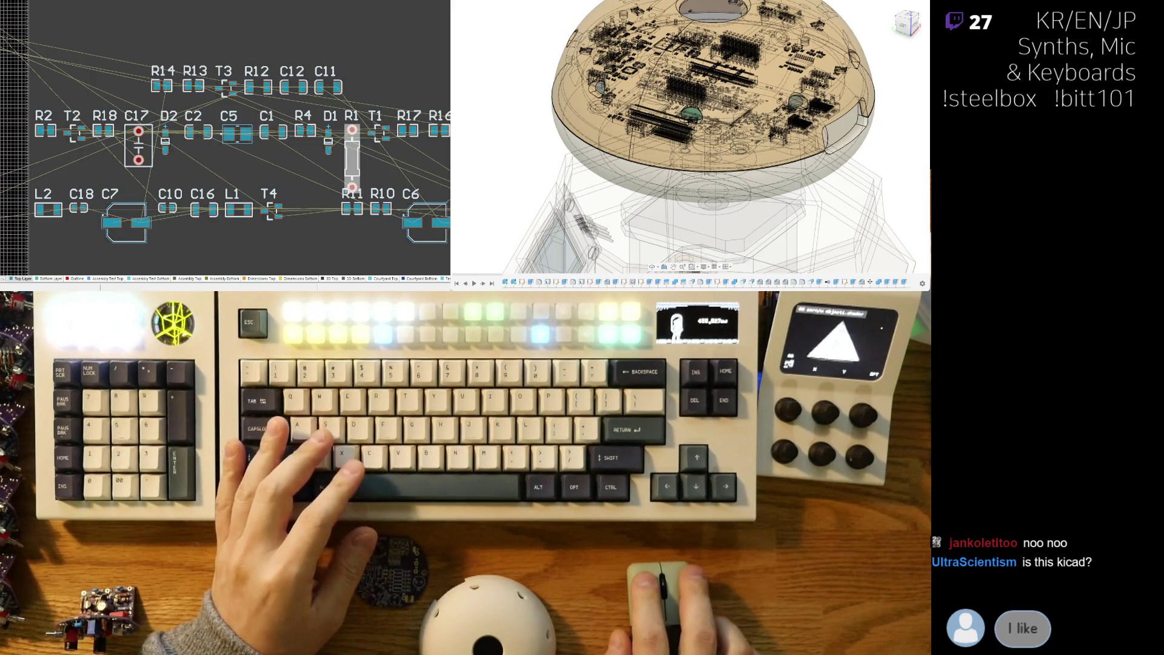
key(ctrl+Tab)
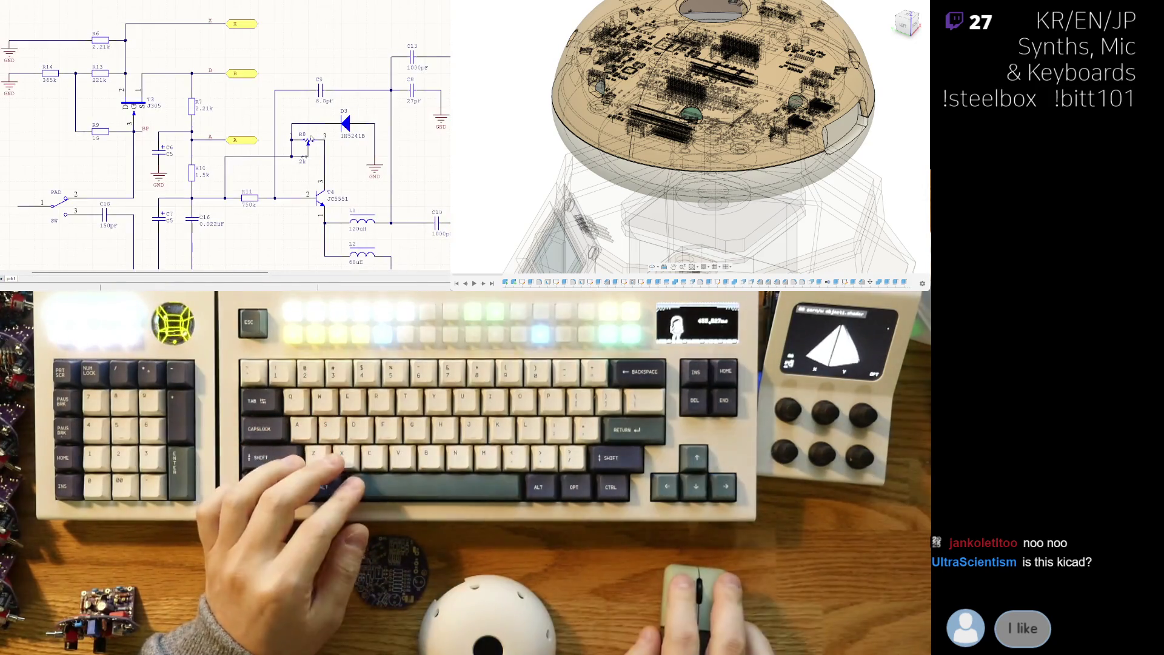
key(ctrl+Tab)
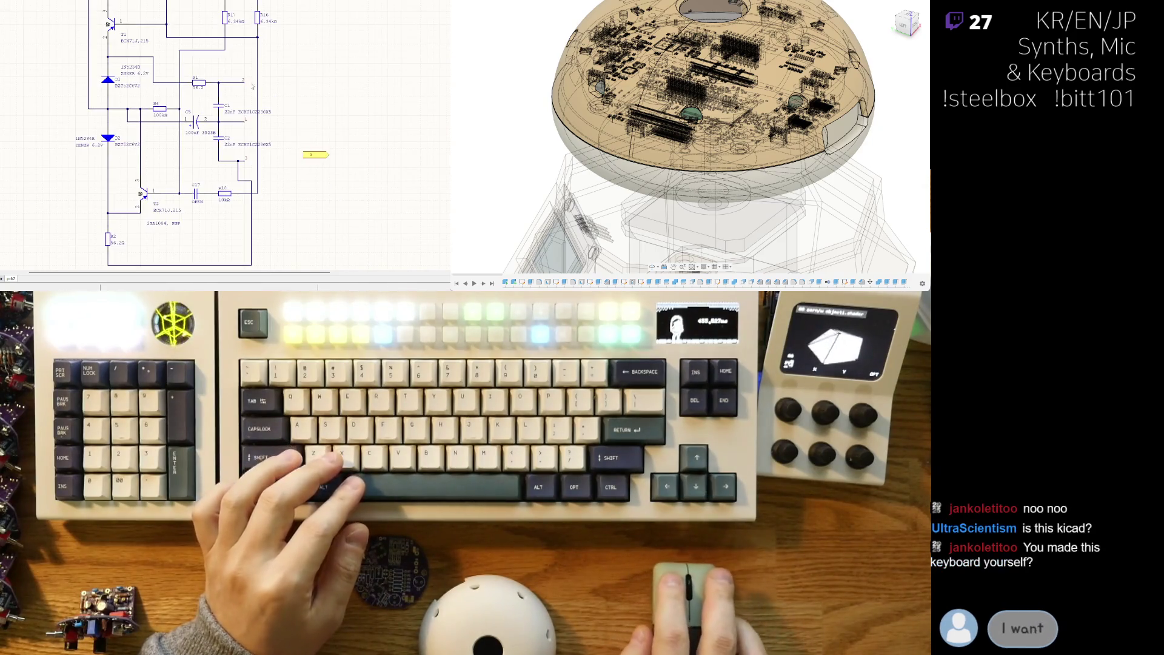
ctrl+scroll(171, 131, up, 3)
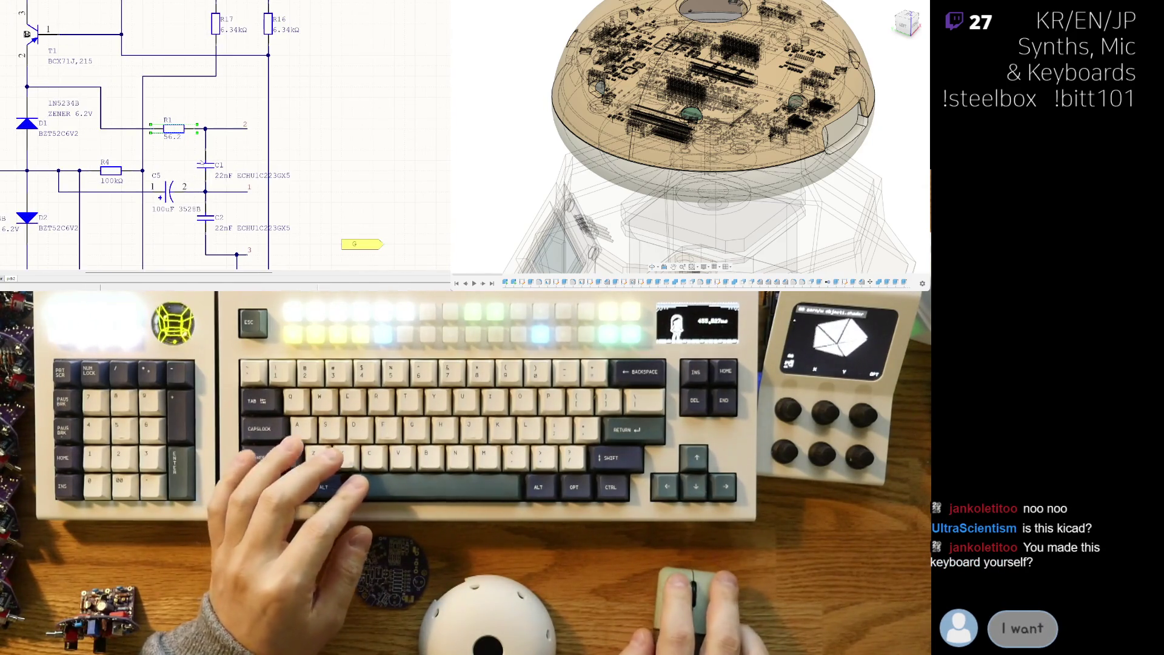
click(215, 25)
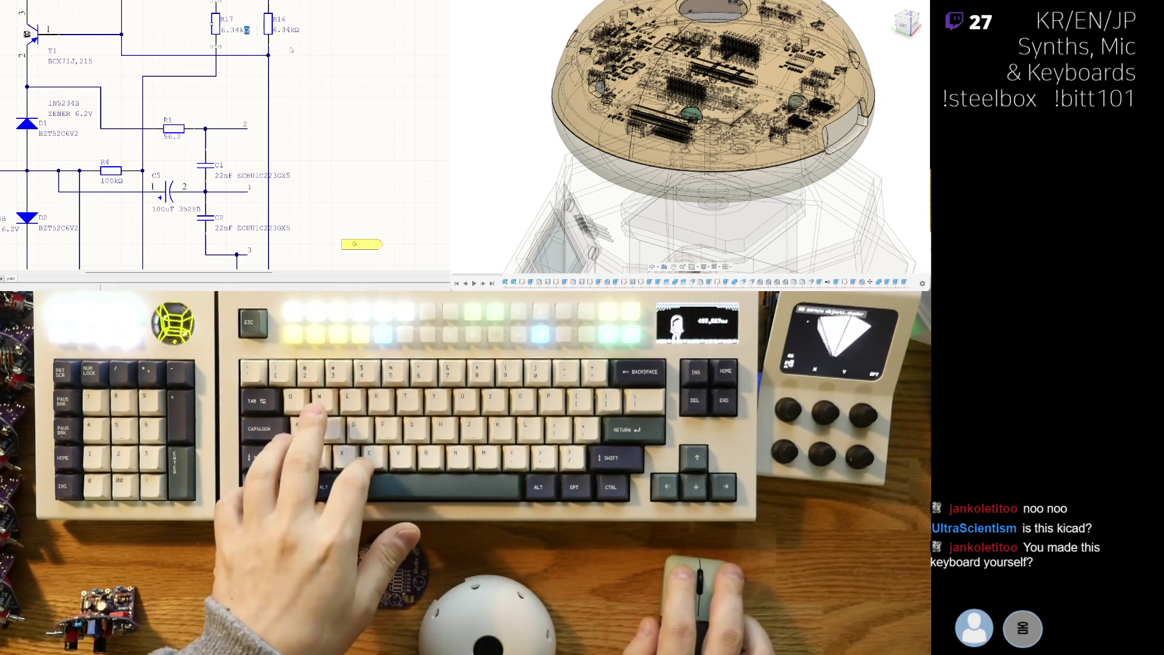
click(248, 93)
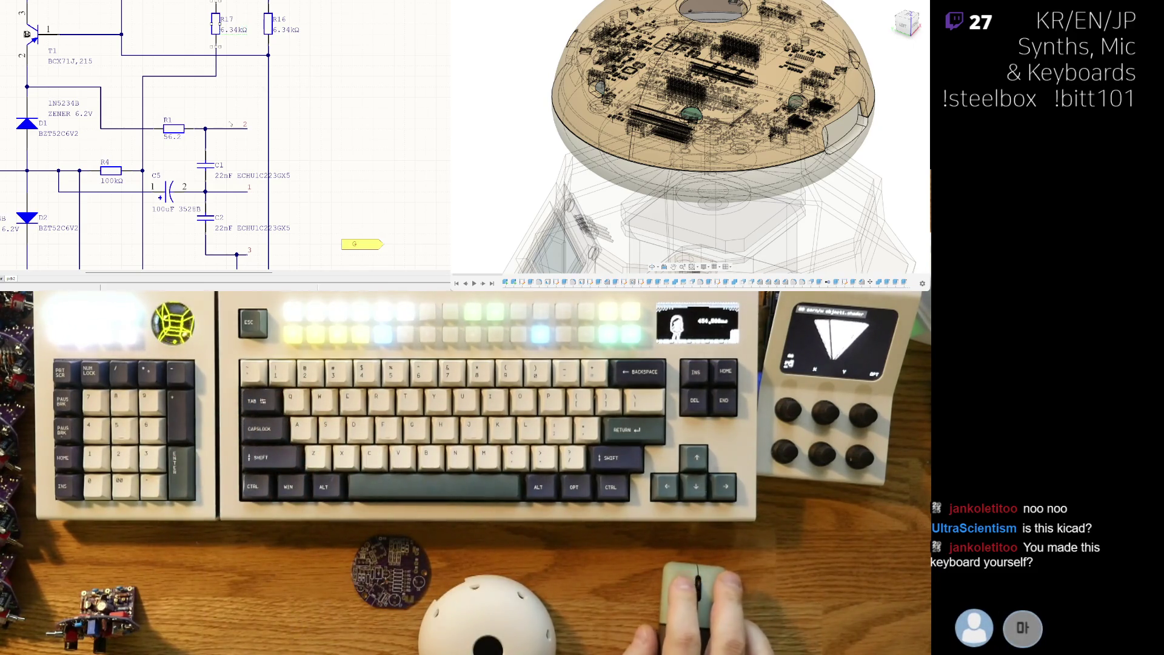
click(172, 130)
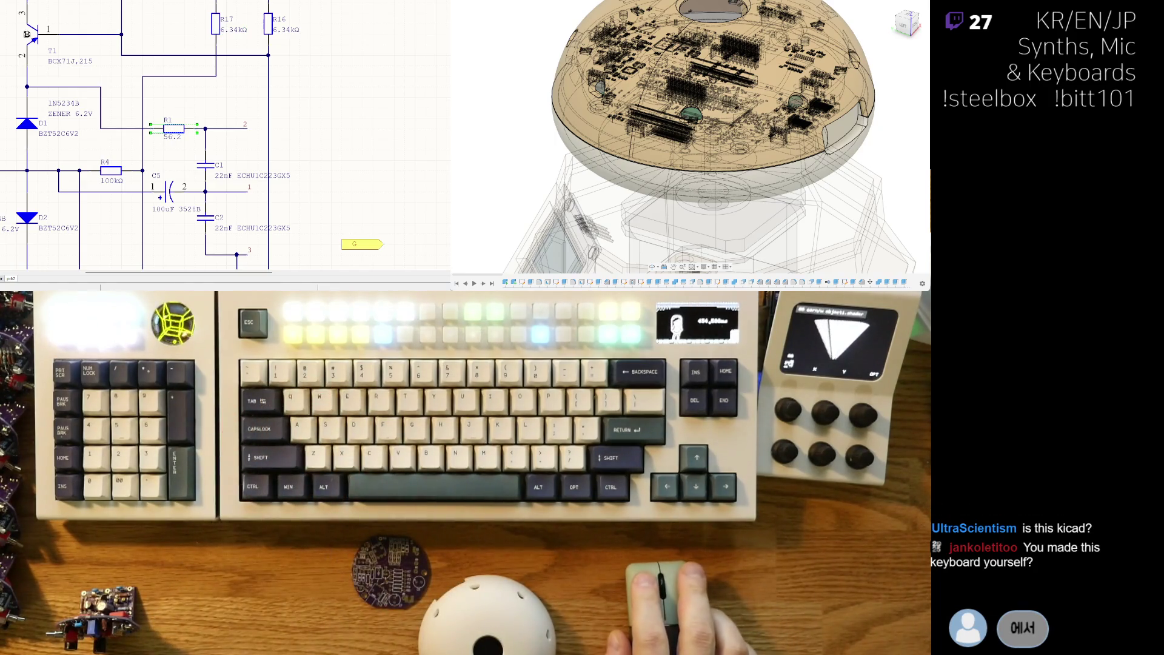
key(ctrl+Tab)
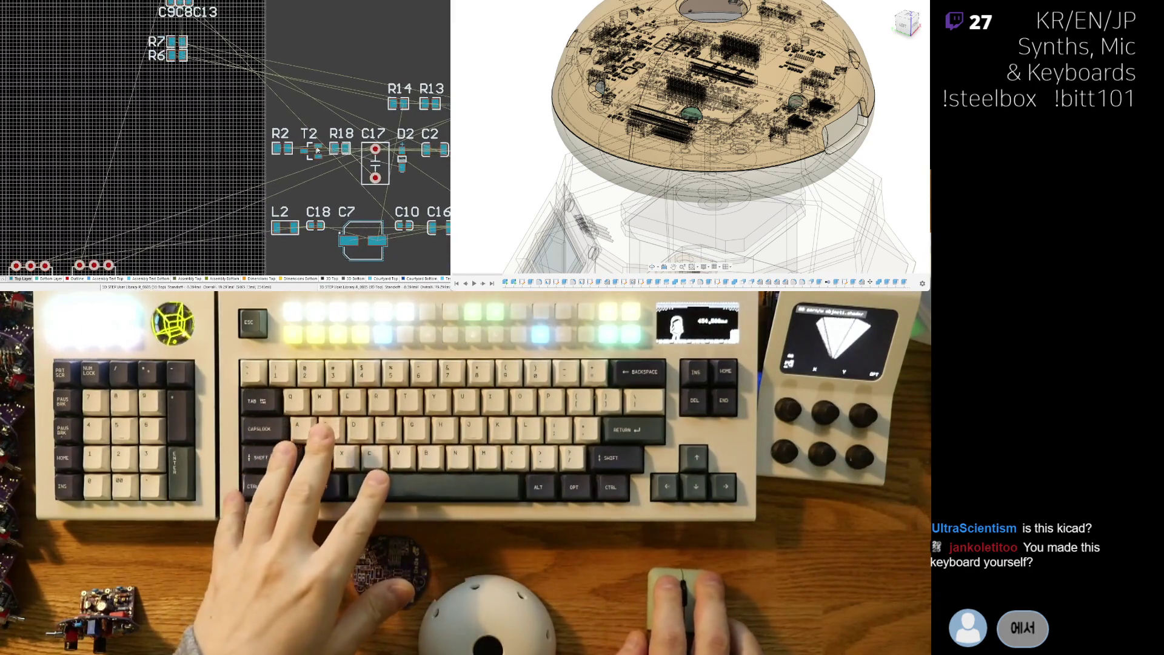
Move the R6 footprint to sit tightly directly below R7
scroll(181, 91, up, 5)
click(181, 96)
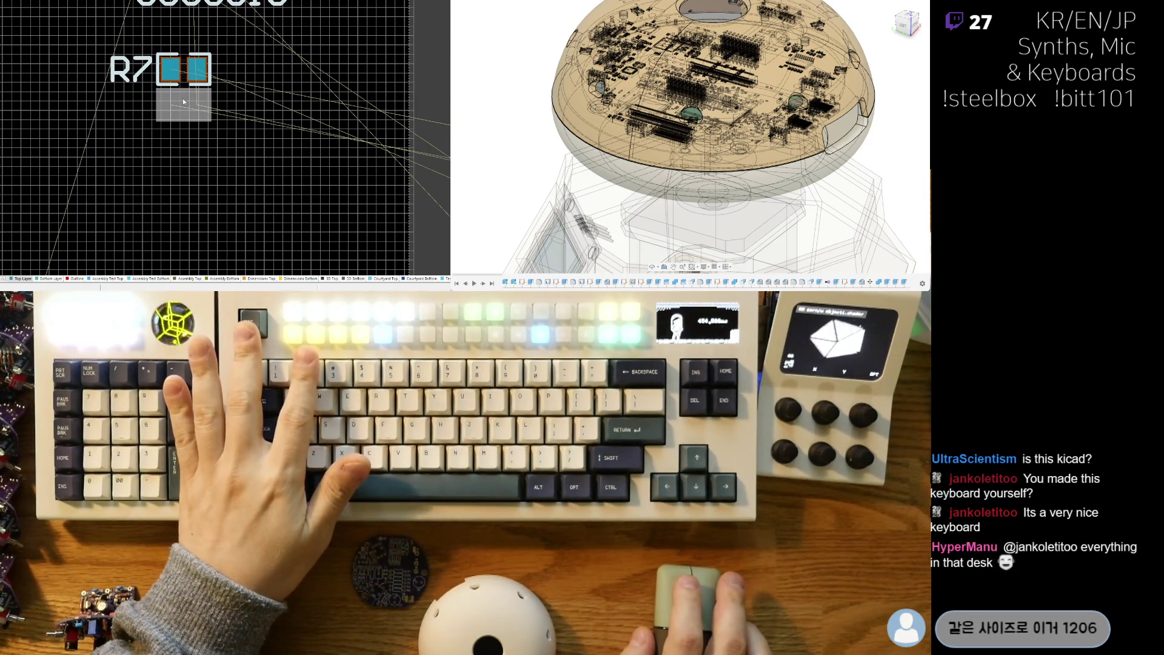
click(183, 98)
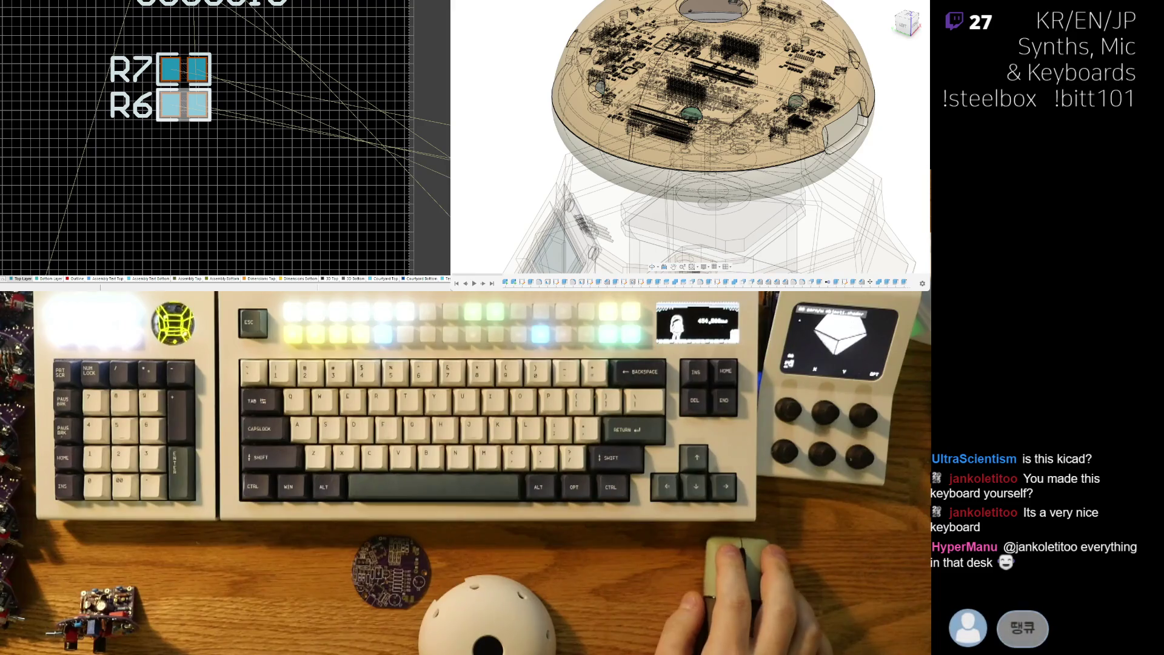
scroll(87, 139, up, 1)
scroll(86, 138, down, 3)
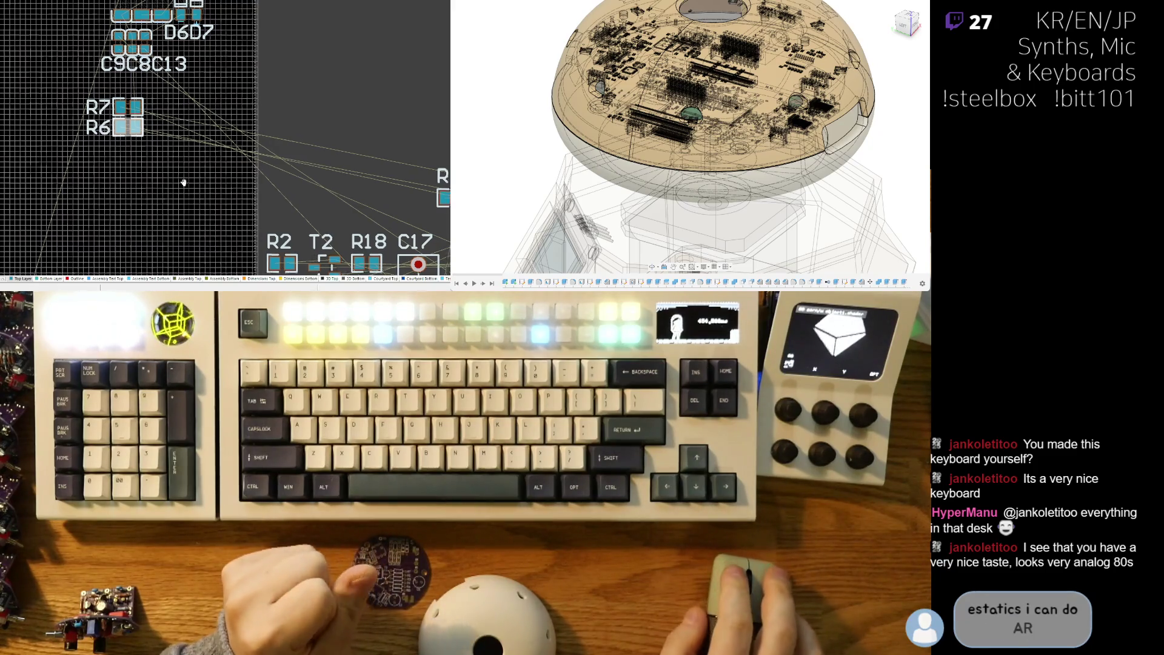
Check D5, D4, D3 and L2, R2, T2 on the board, then return to the schematic sheet
ctrl+scroll(156, 175, down, 4)
mouse_move(156, 176)
right_down()
mouse_move(140, 191)
mouse_move(113, 129)
mouse_move(42, 111)
right_up()
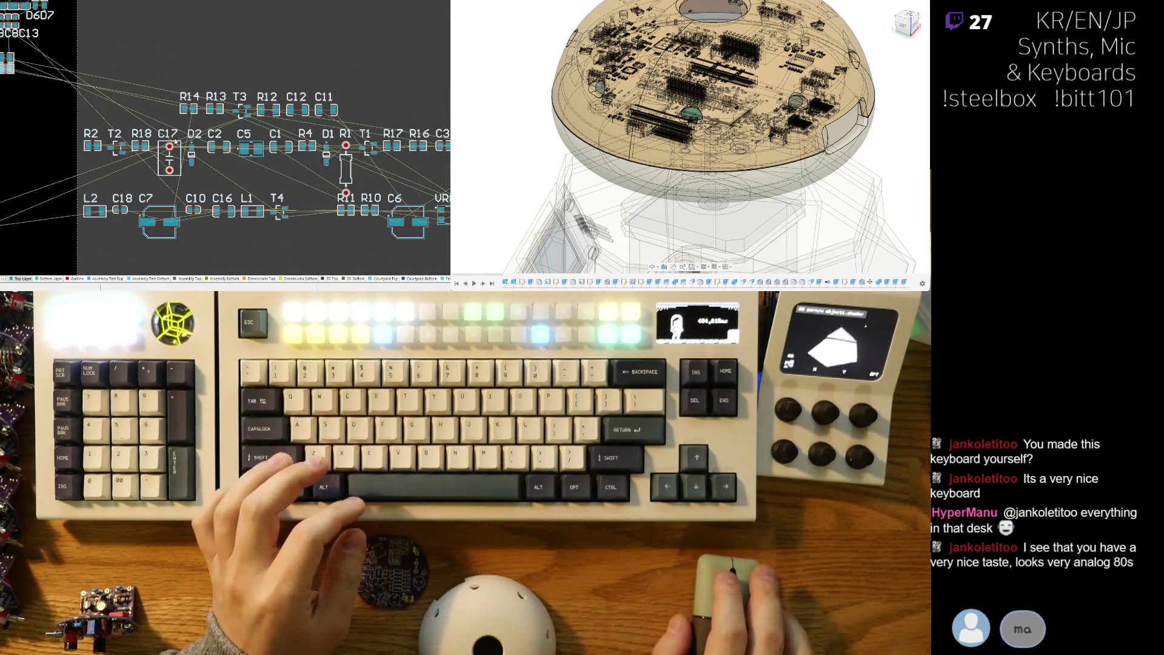
right_drag(242, 146, 127, 146)
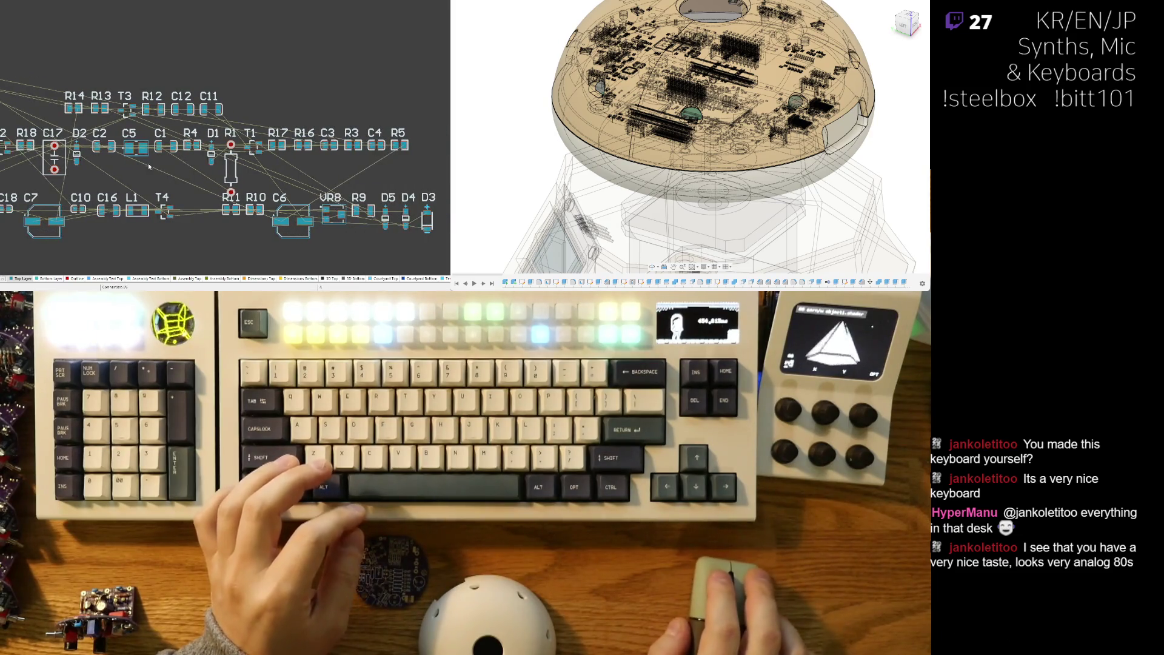
mouse_move(204, 176)
right_down()
mouse_move(321, 176)
mouse_move(432, 201)
right_up()
key(ctrl+Tab)
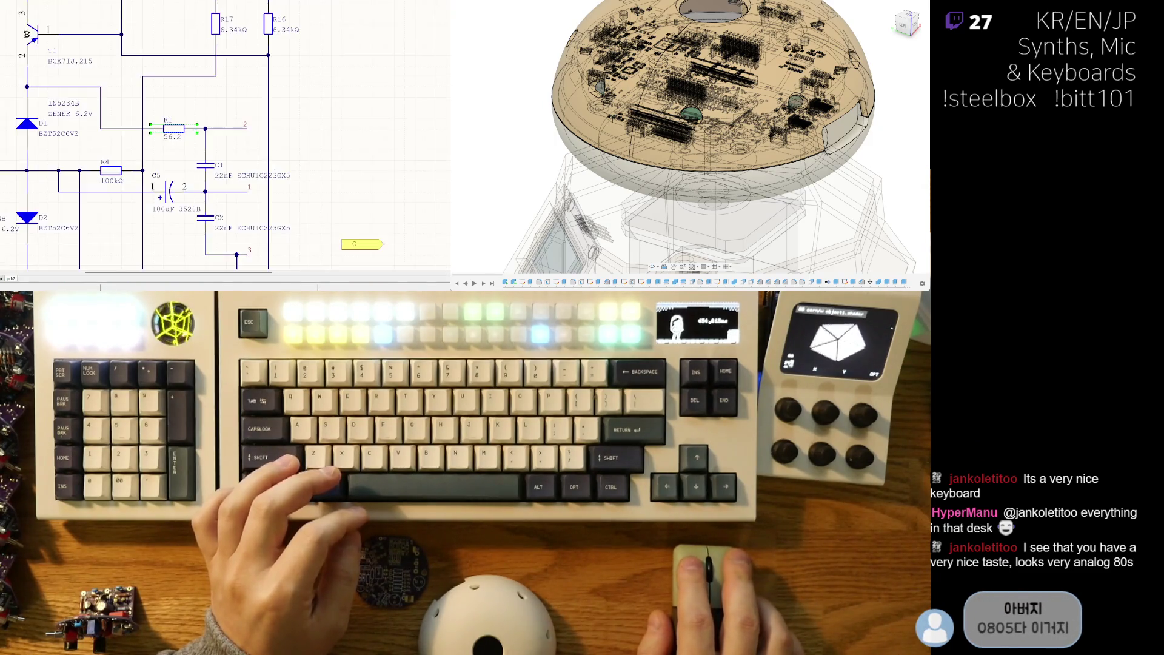
Select resistor R17 above R1, restoring it after an accidental deletion
right_drag(148, 177, 167, 162)
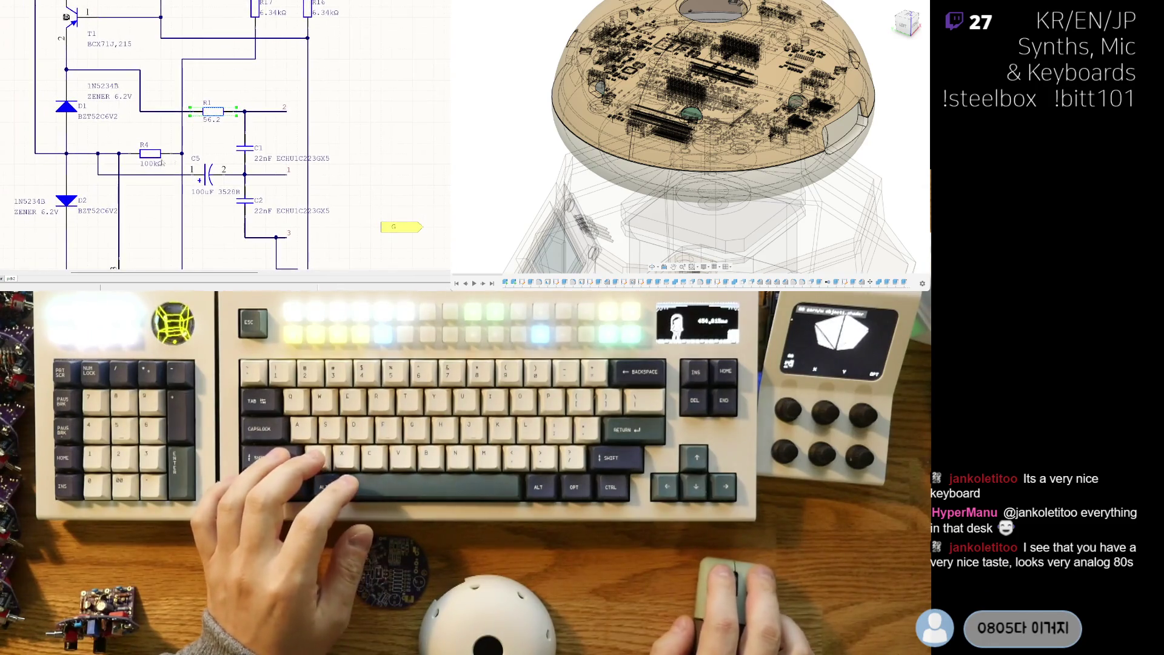
right_drag(159, 110, 127, 193)
right_drag(223, 89, 171, 114)
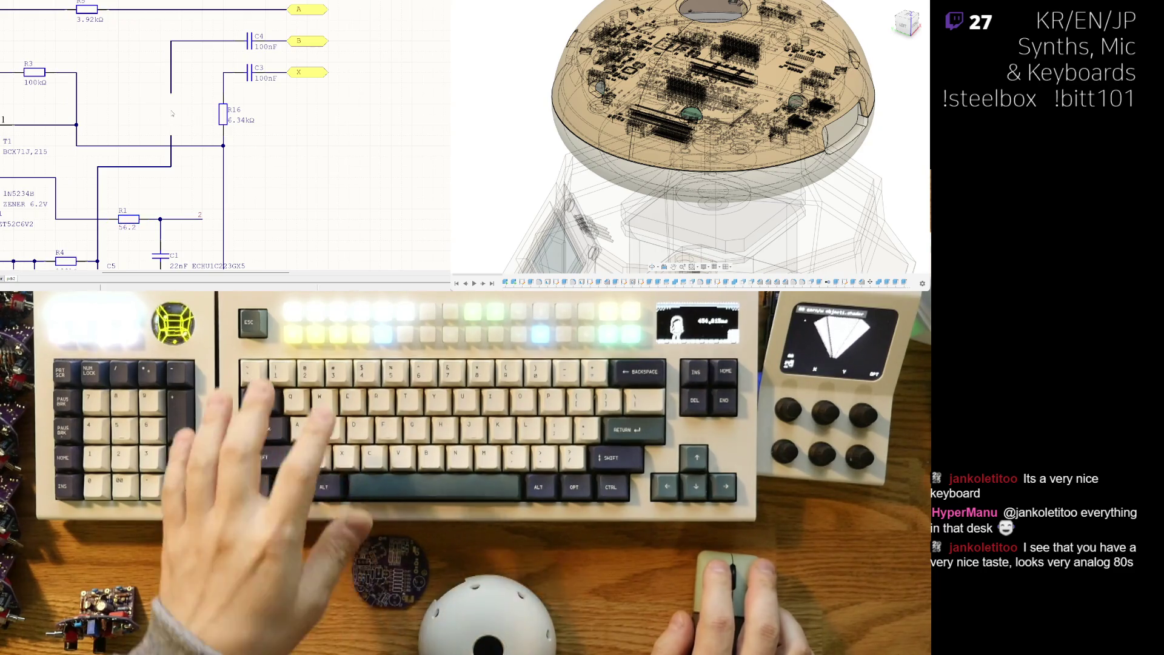
key(e)
key(d)
click(172, 111)
key(Escape)
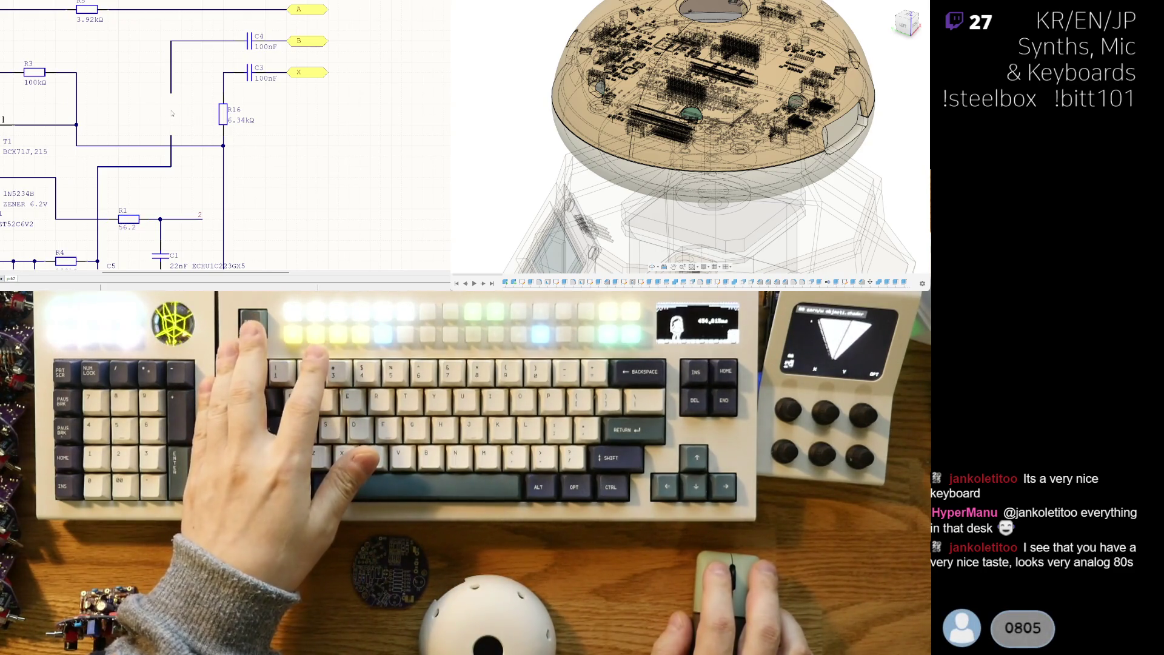
key(ctrl+z)
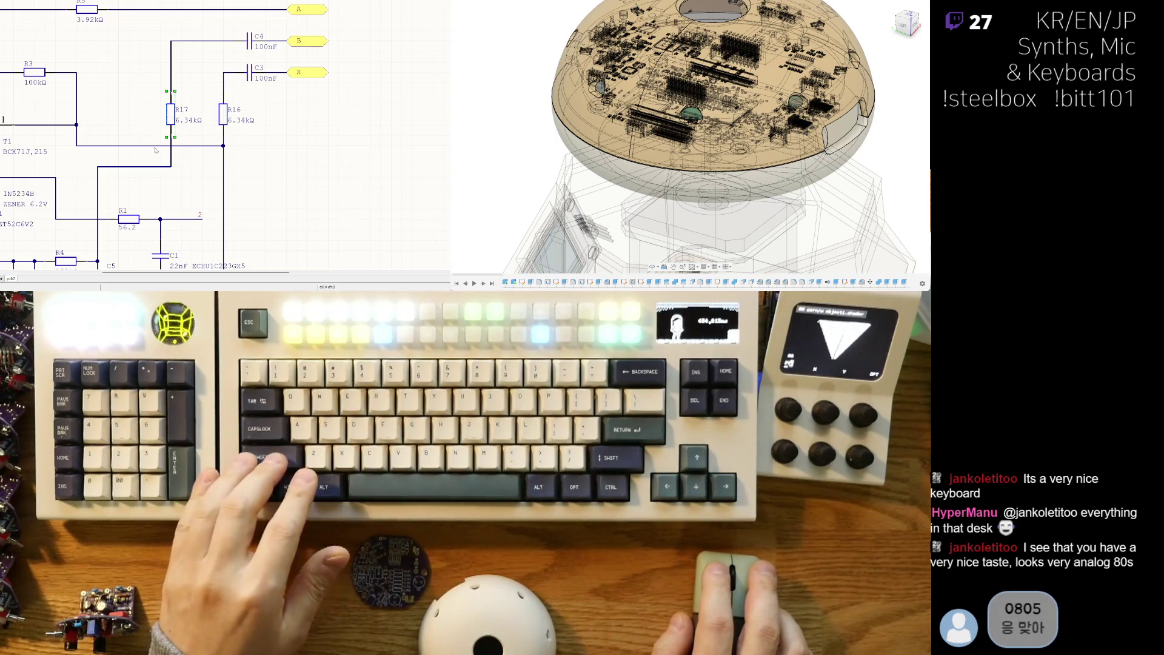
Copy R17, paste it as R18 above R1, and set its value to 56.2
key(ctrl+c)
key(ctrl+v)
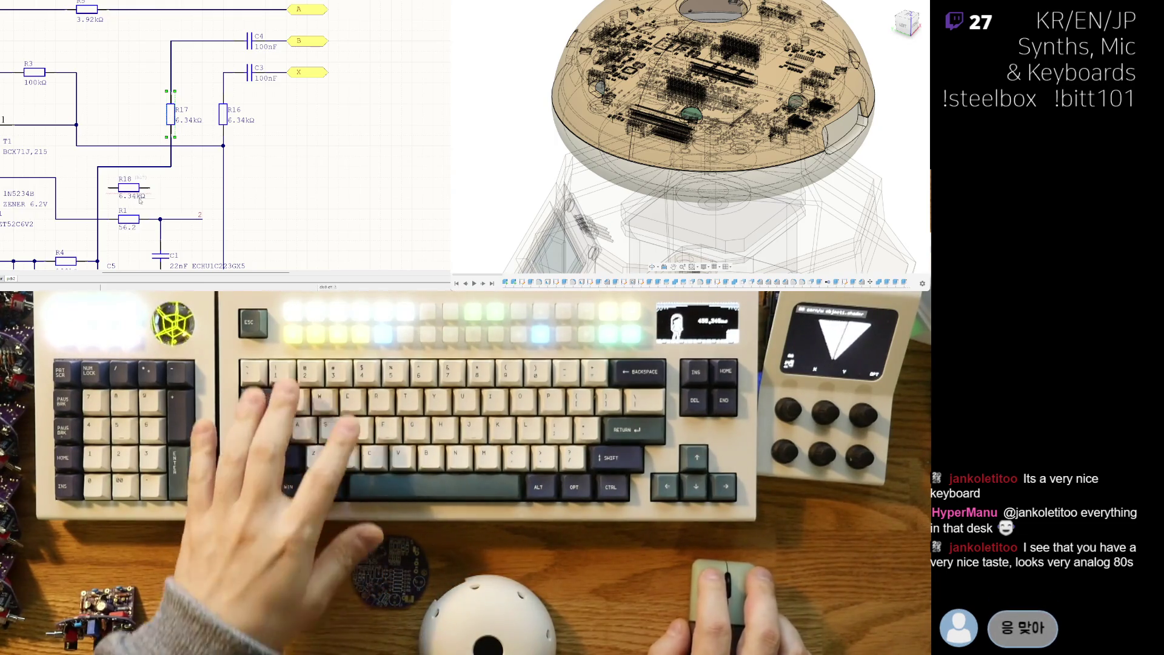
click(139, 197)
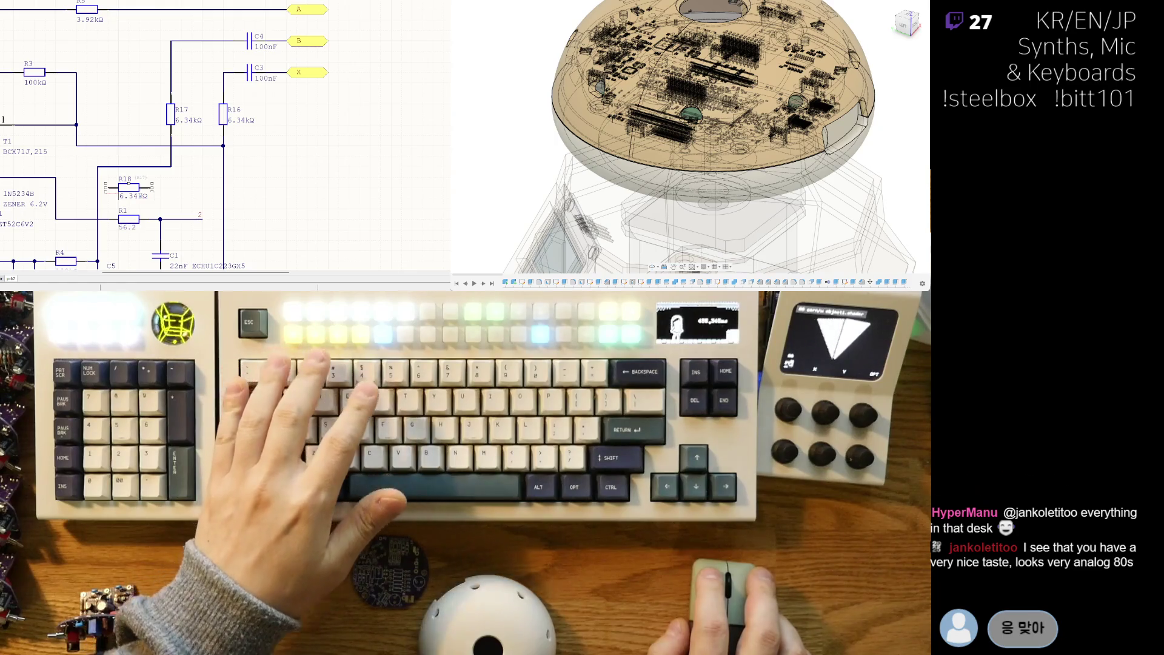
text(56.2)
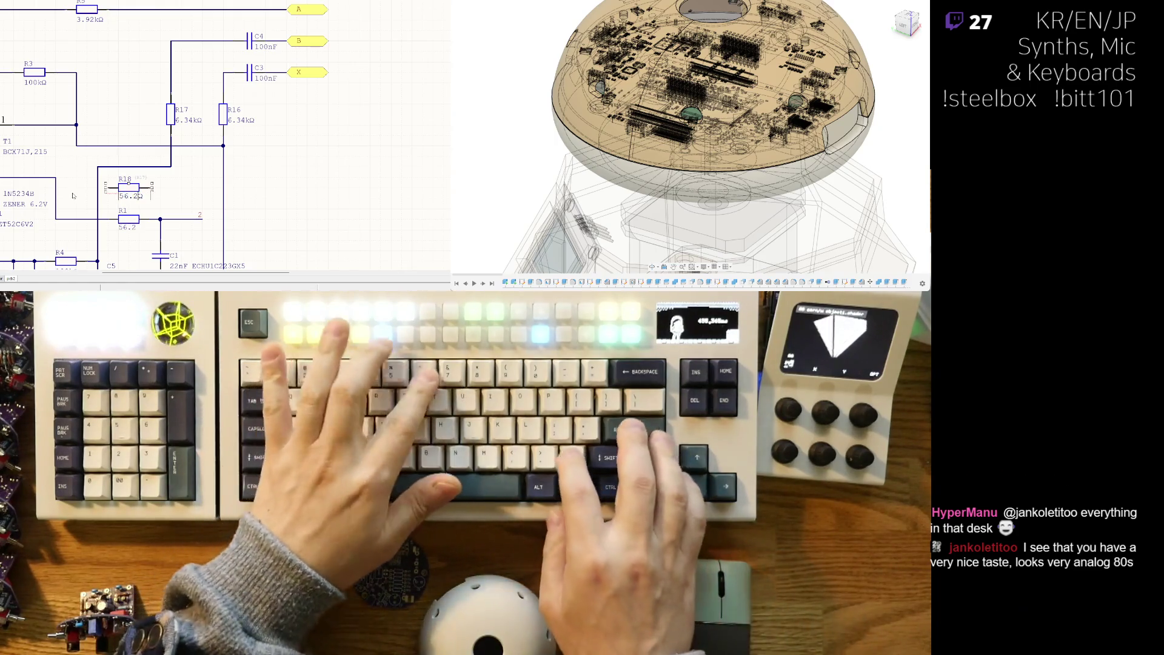
key(Return)
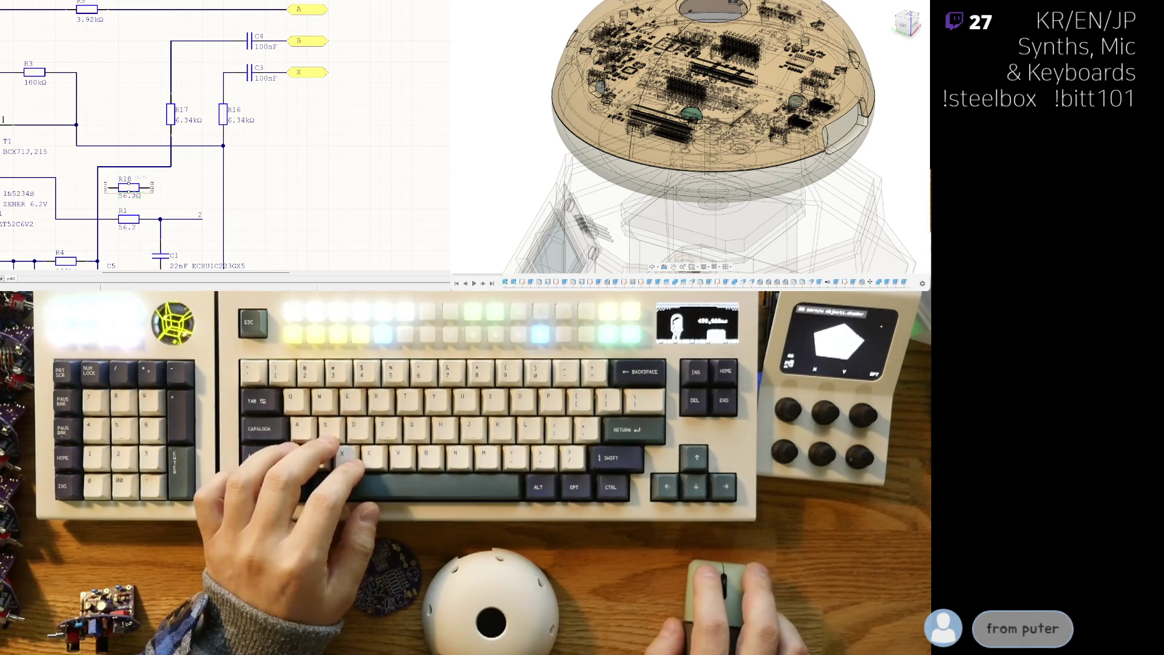
Delete R1 from the wire and drag the 56.2Ω R18 resistor into its gap
click(133, 195)
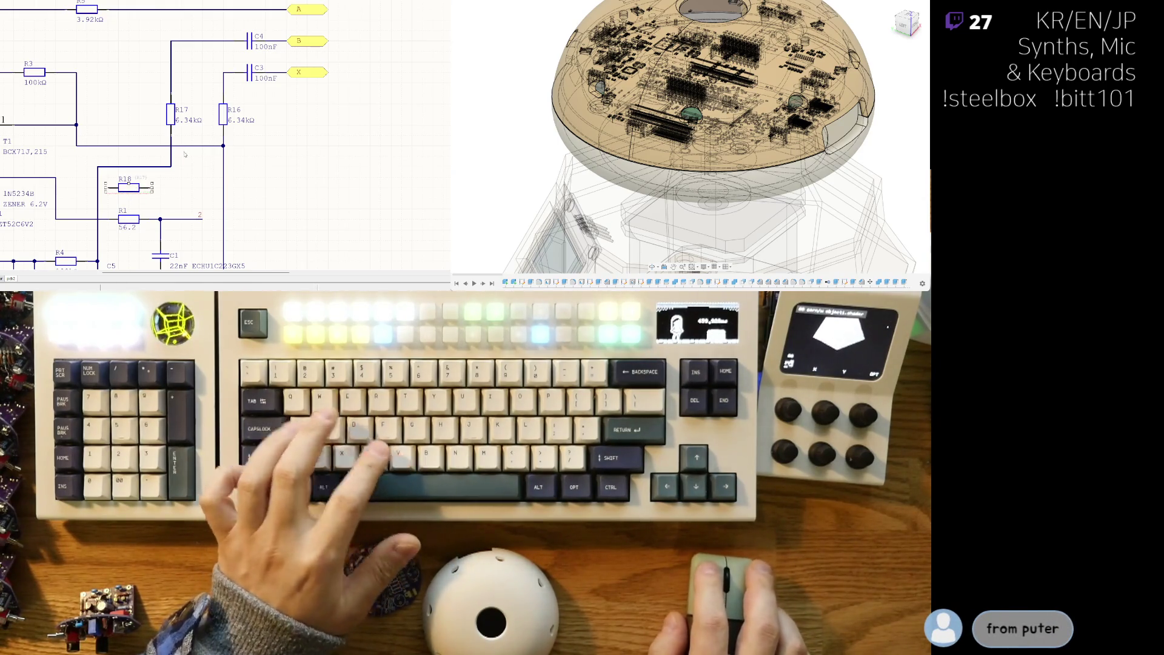
key(ctrl+z)
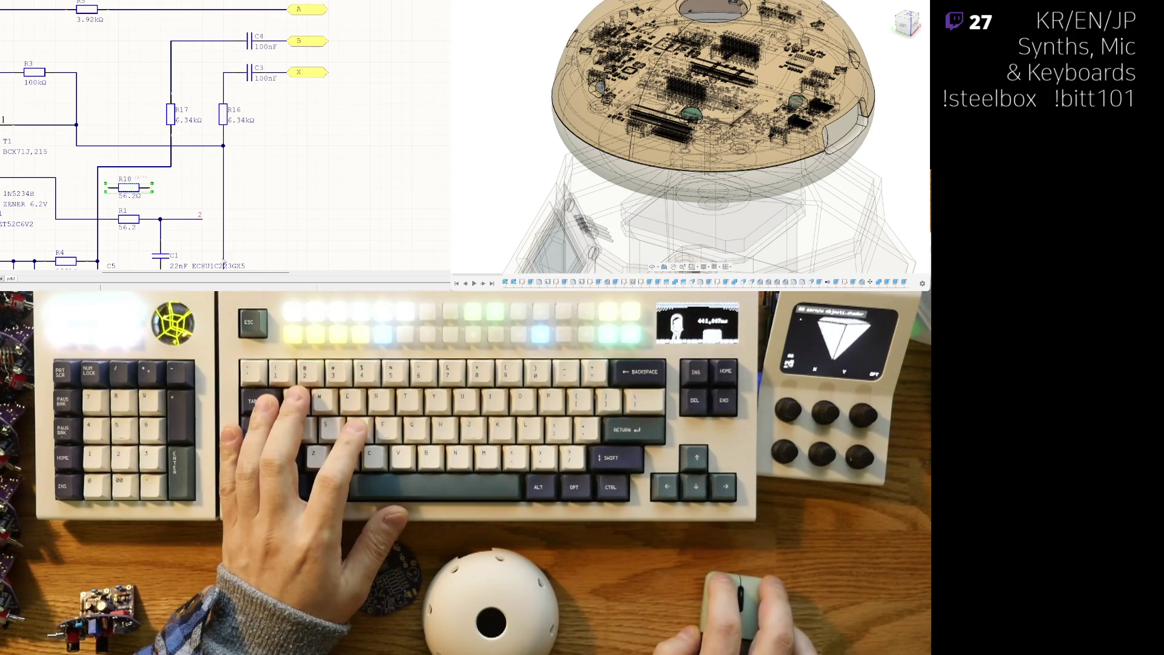
click(132, 218)
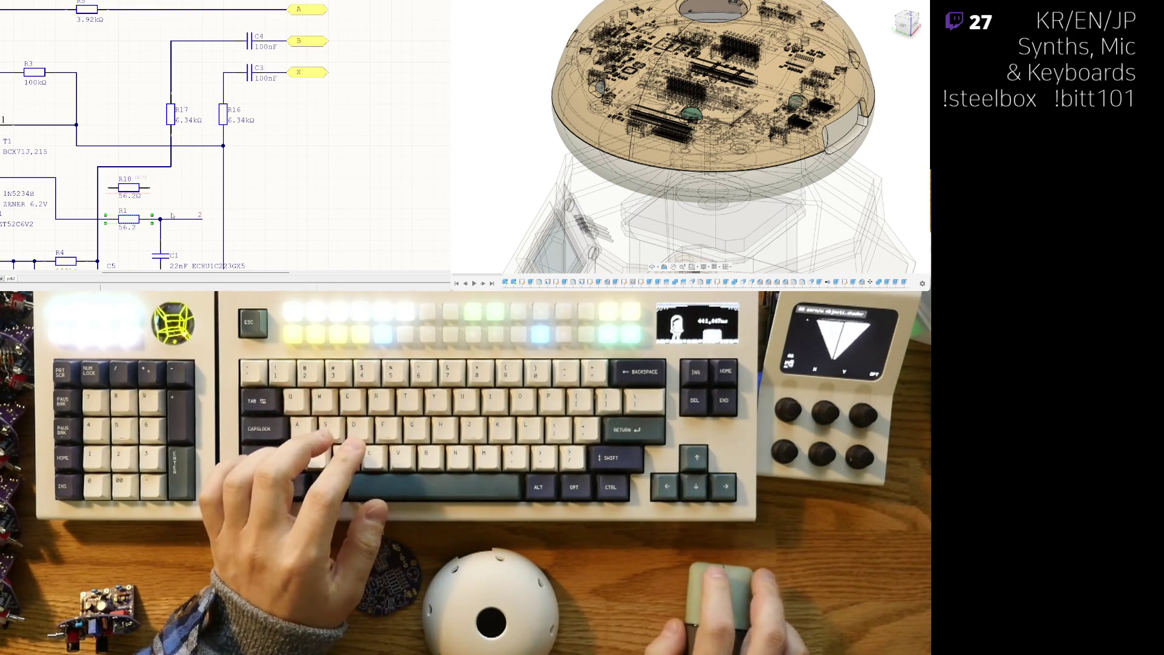
key(Delete)
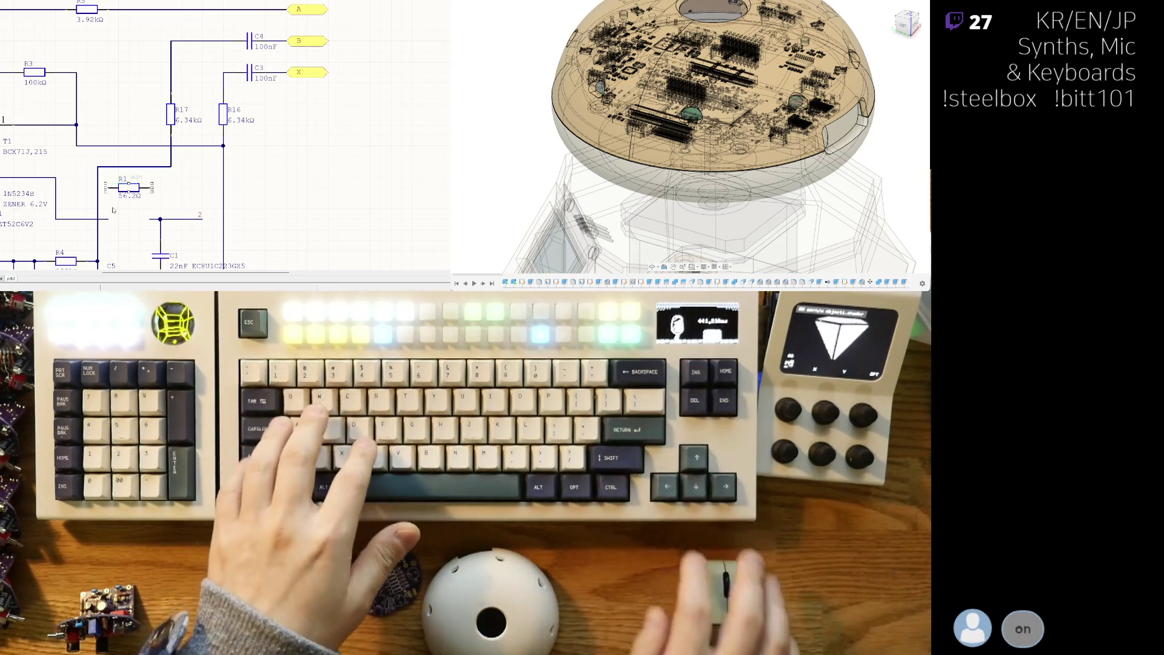
mouse_move(111, 187)
mouse_down()
mouse_move(110, 219)
mouse_move(129, 224)
mouse_up()
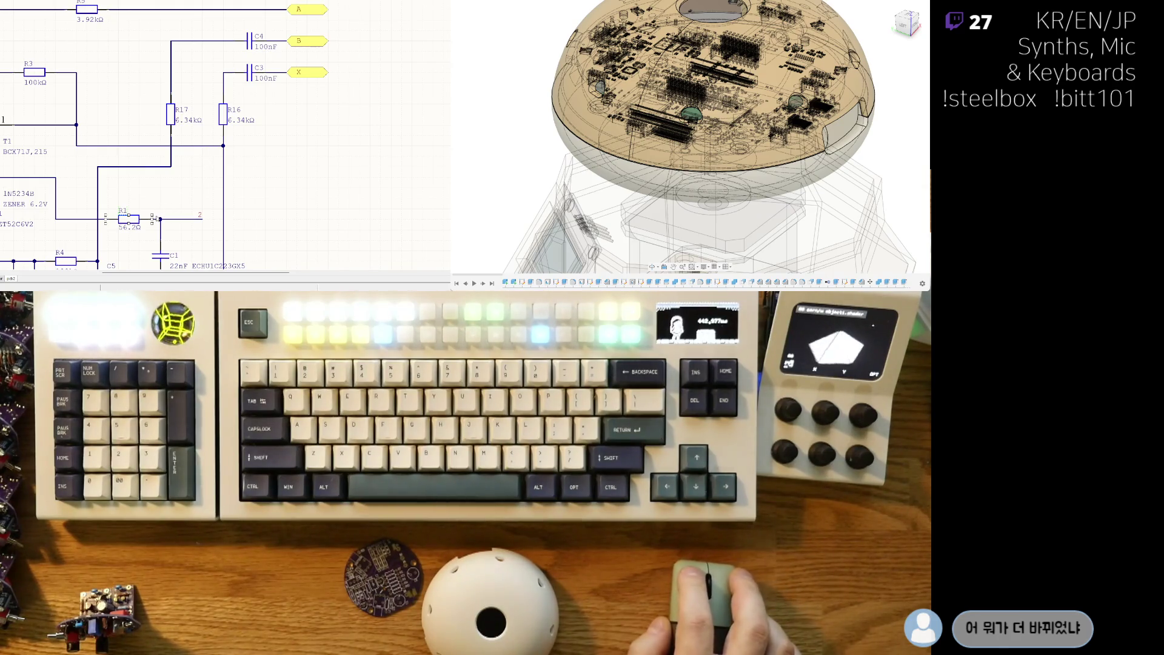
click(156, 219)
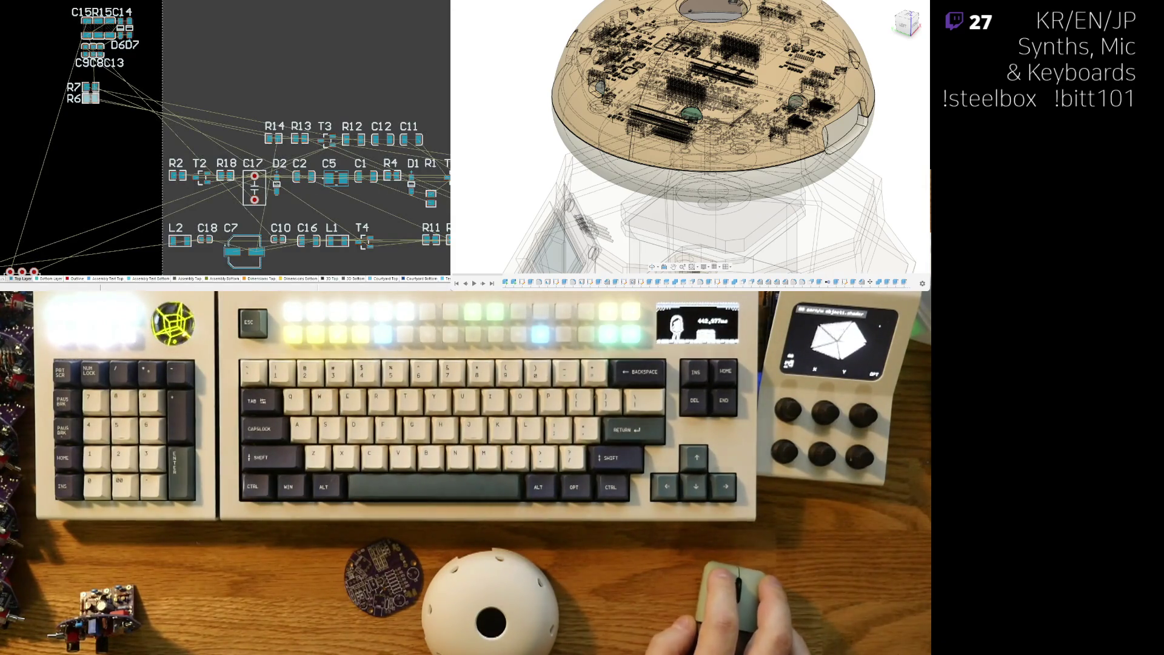
Pull R1 out of its row to the left of the board, with its label upright
scroll(288, 132, down, 3)
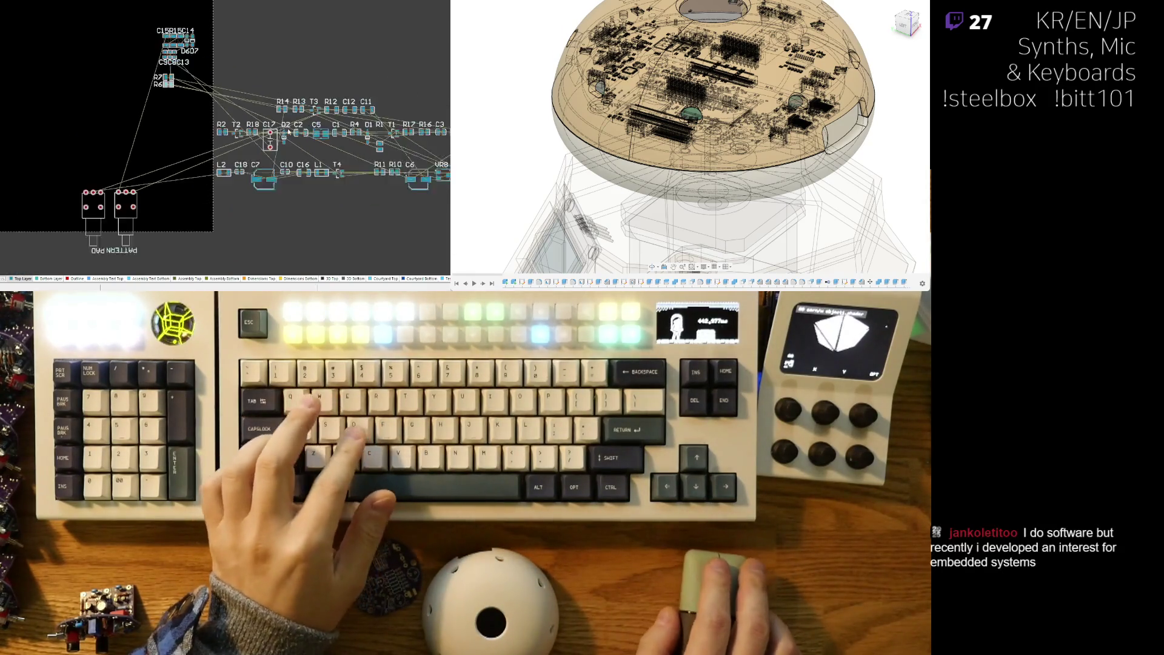
scroll(288, 132, down, 3)
scroll(388, 168, up, 5)
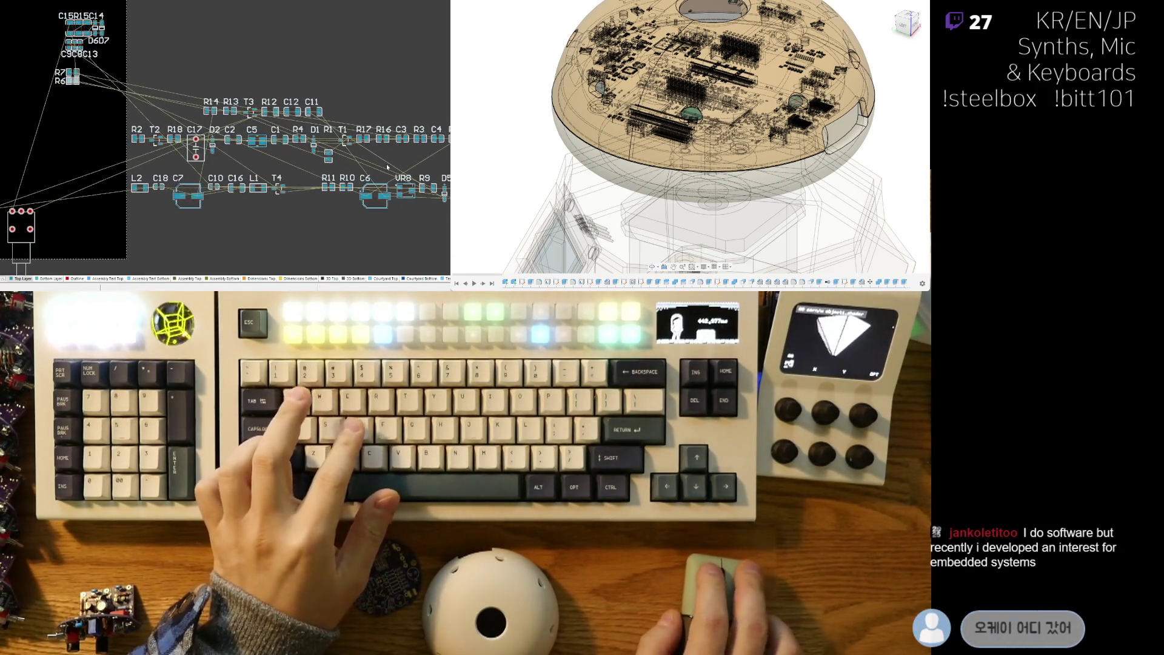
mouse_move(328, 156)
mouse_down()
mouse_move(64, 118)
mouse_move(33, 131)
mouse_move(51, 132)
mouse_up()
scroll(63, 118, up, 3)
click(63, 118)
key(space)
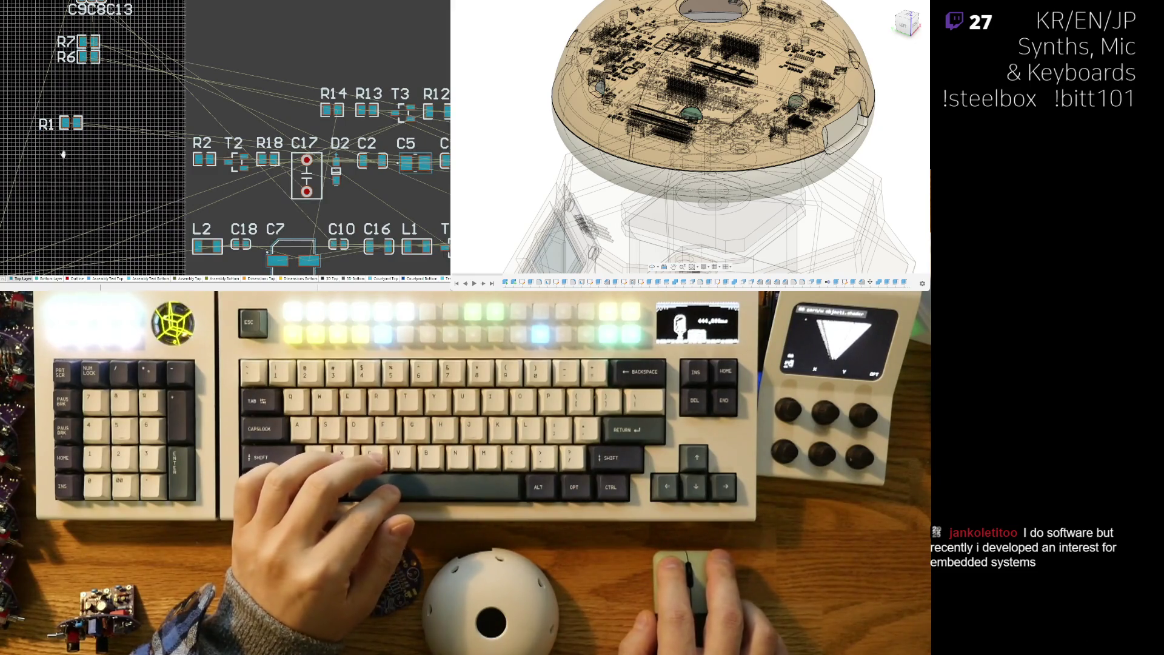
Align R1 directly beneath R6 to complete the R7–R6–R1 resistor column
scroll(55, 149, up, 3)
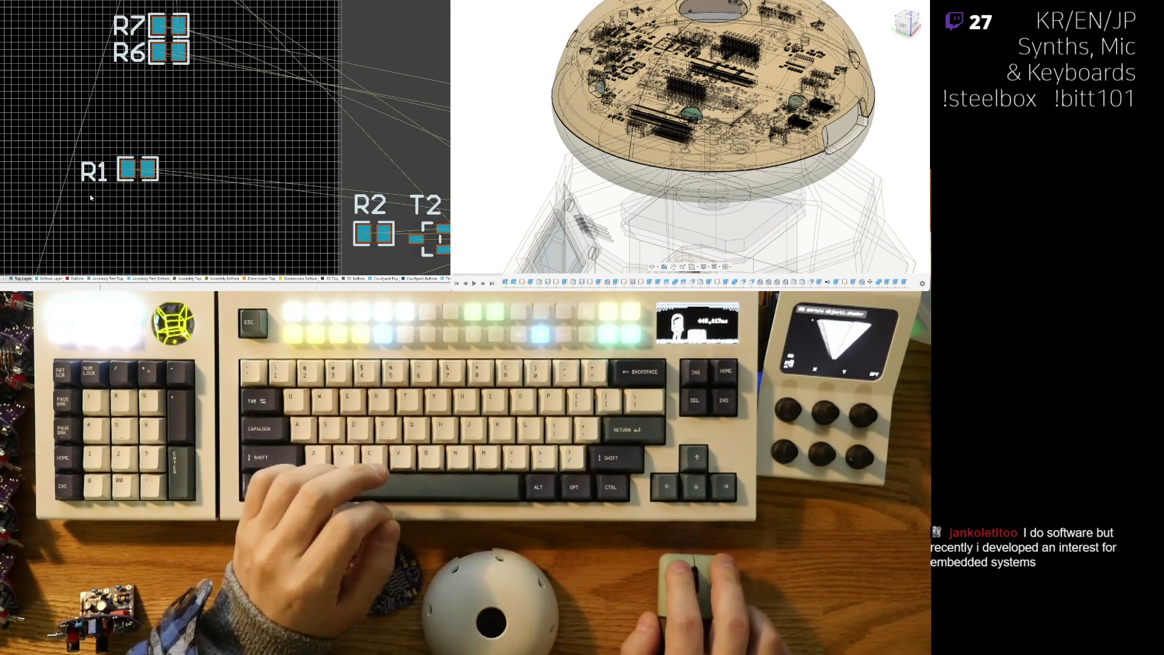
mouse_move(123, 161)
mouse_down()
mouse_move(109, 203)
mouse_move(104, 176)
mouse_move(139, 115)
mouse_up()
scroll(123, 202, up, 2)
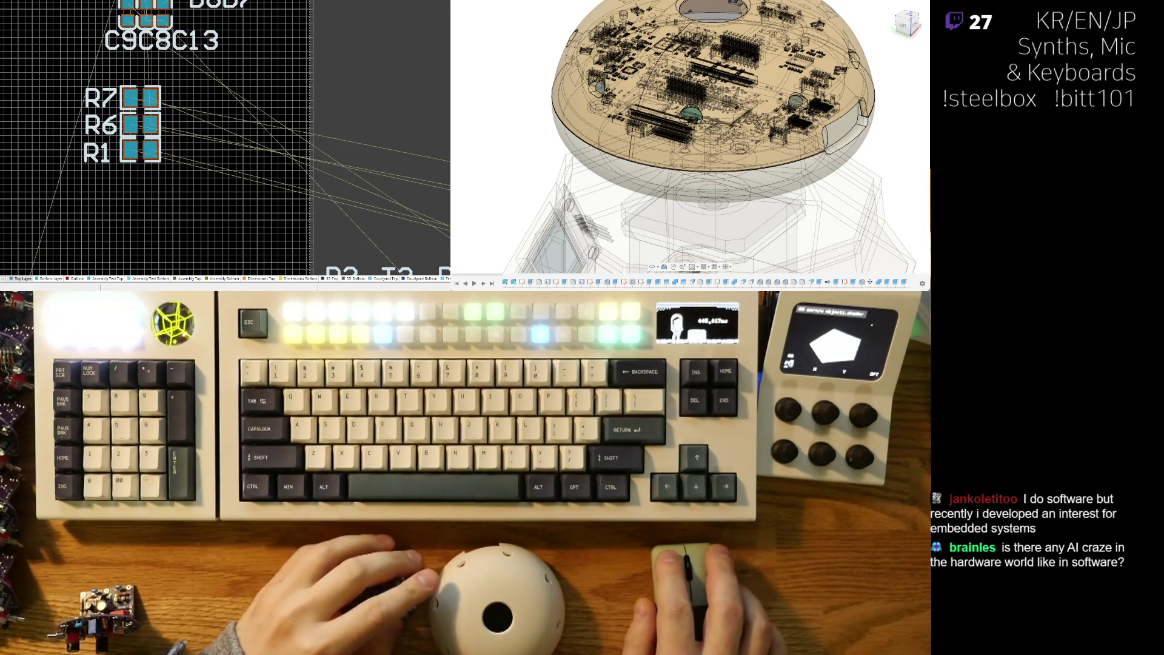
scroll(144, 156, up, 3)
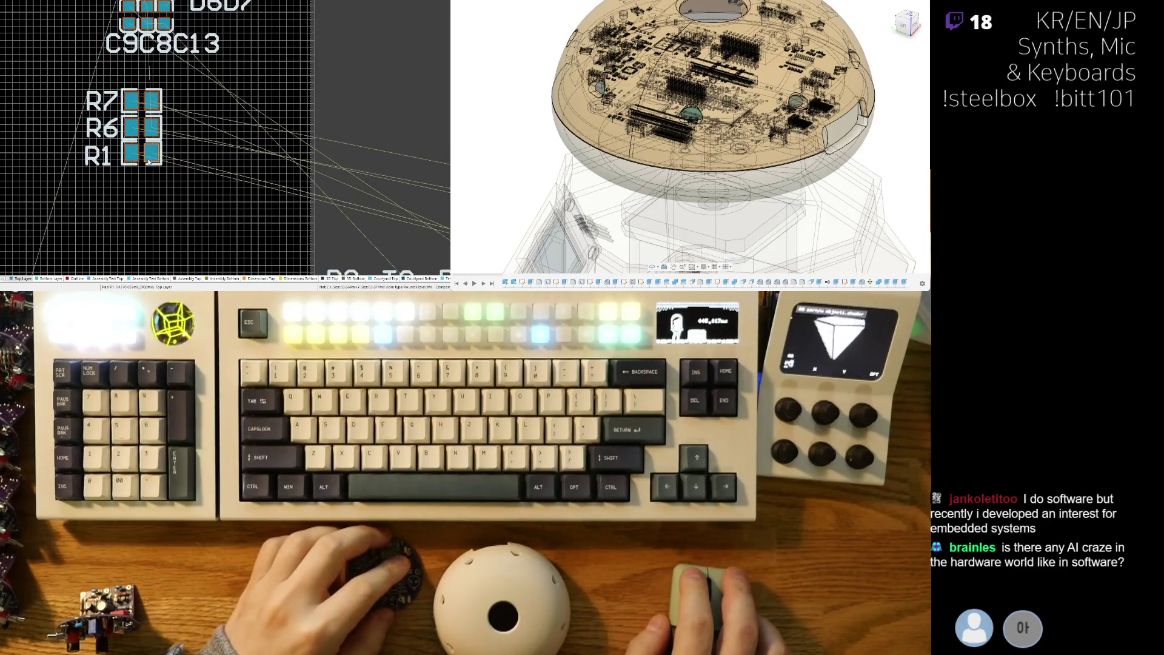
drag(144, 157, 139, 159)
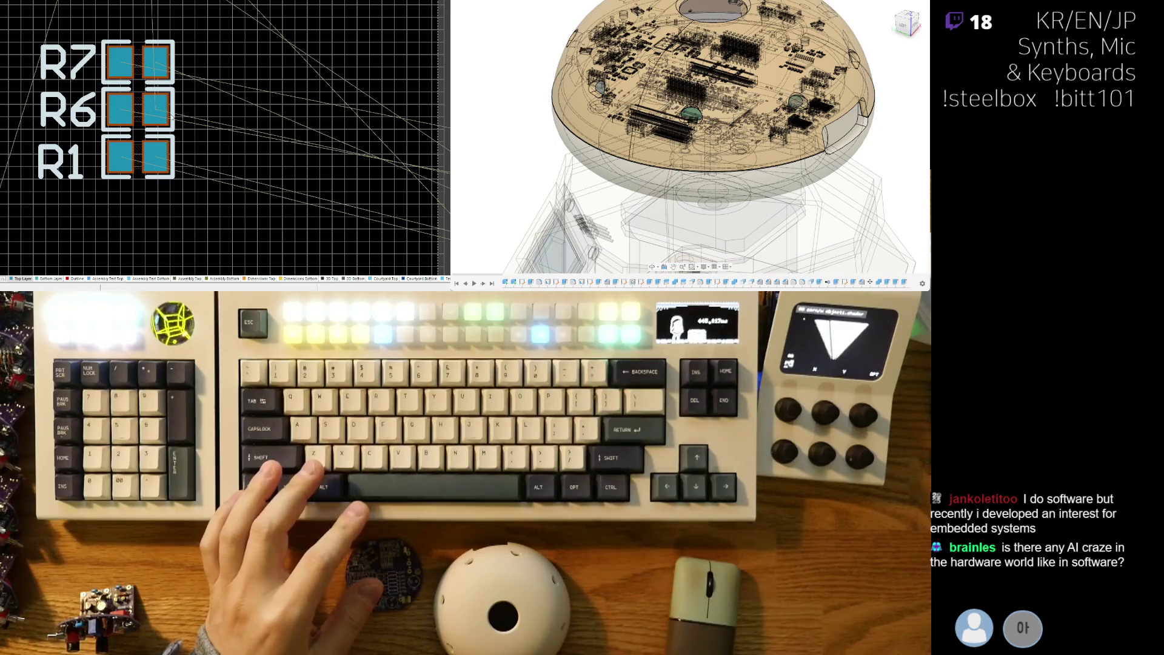
click(118, 144)
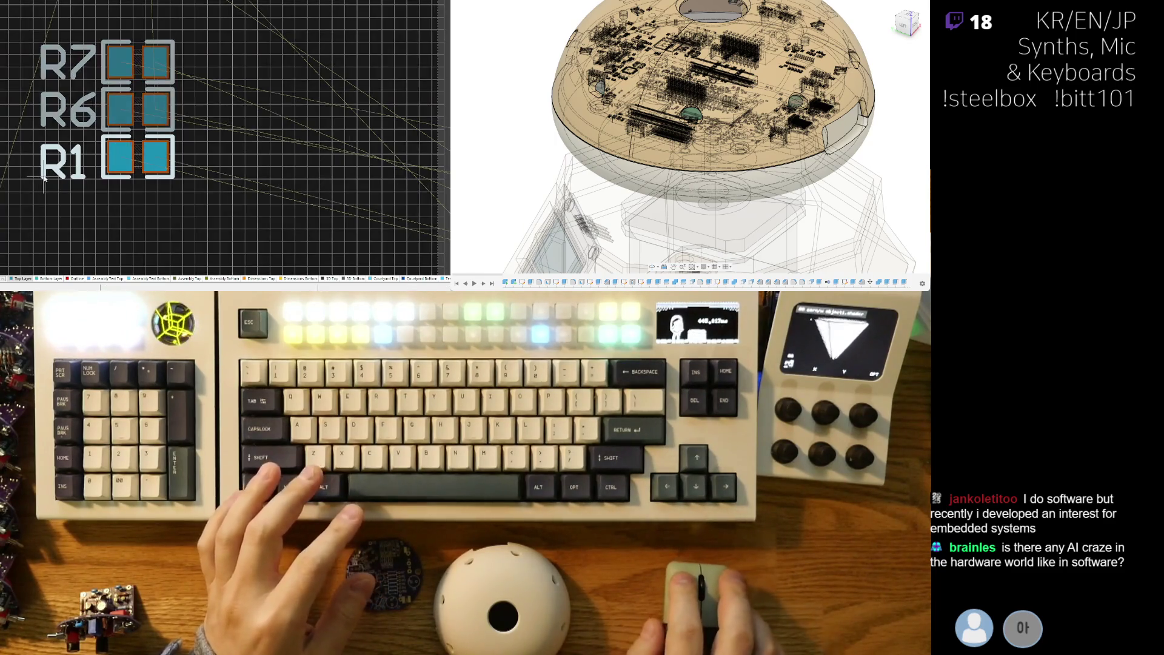
click(44, 173)
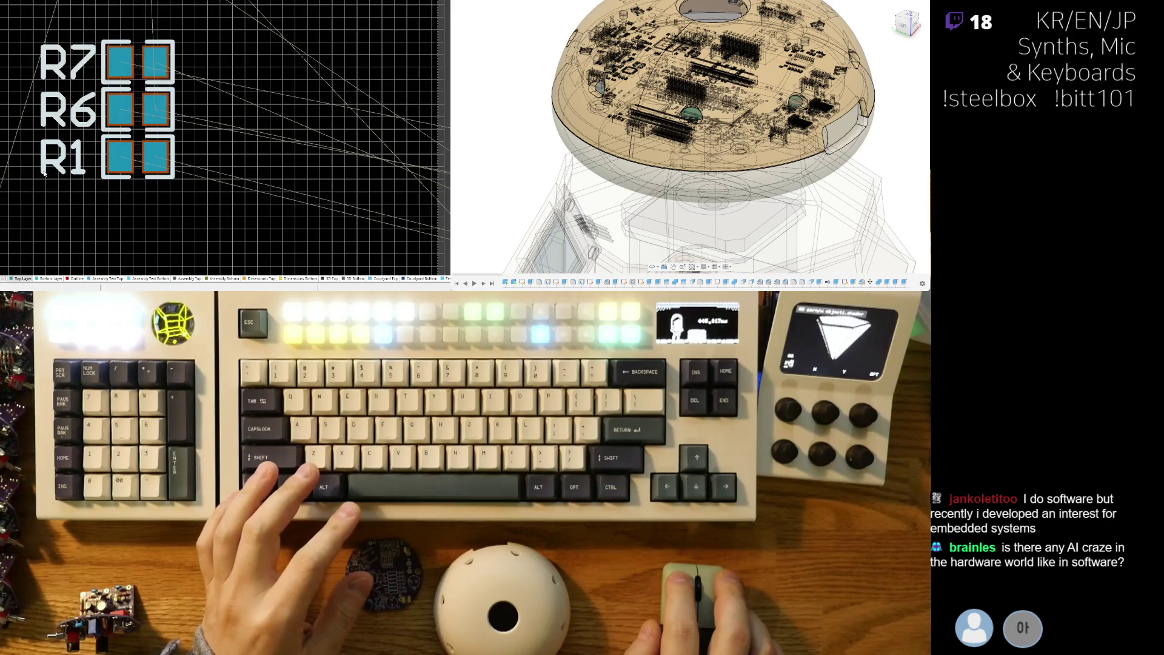
scroll(63, 181, down, 3)
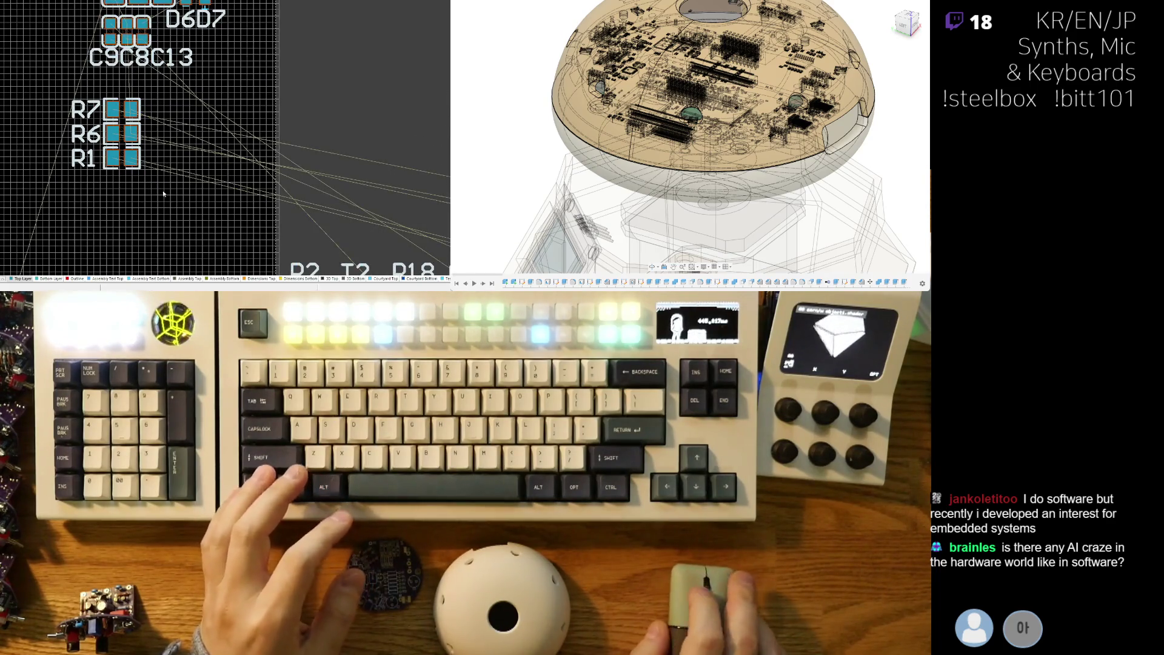
scroll(130, 164, down, 2)
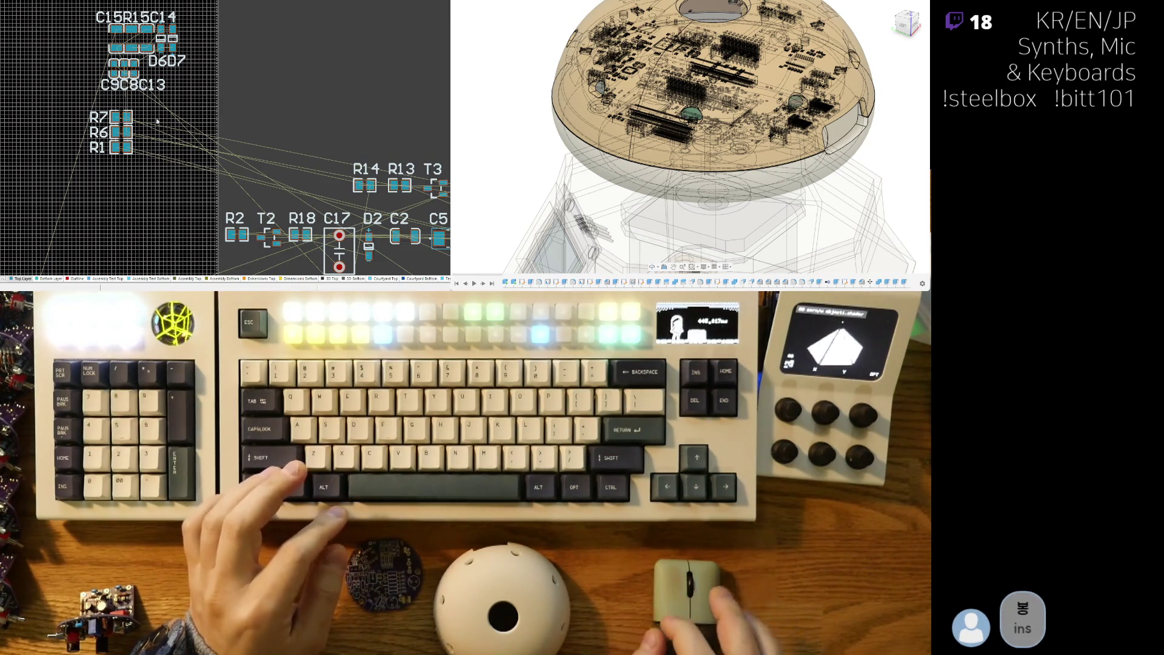
scroll(172, 214, down, 3)
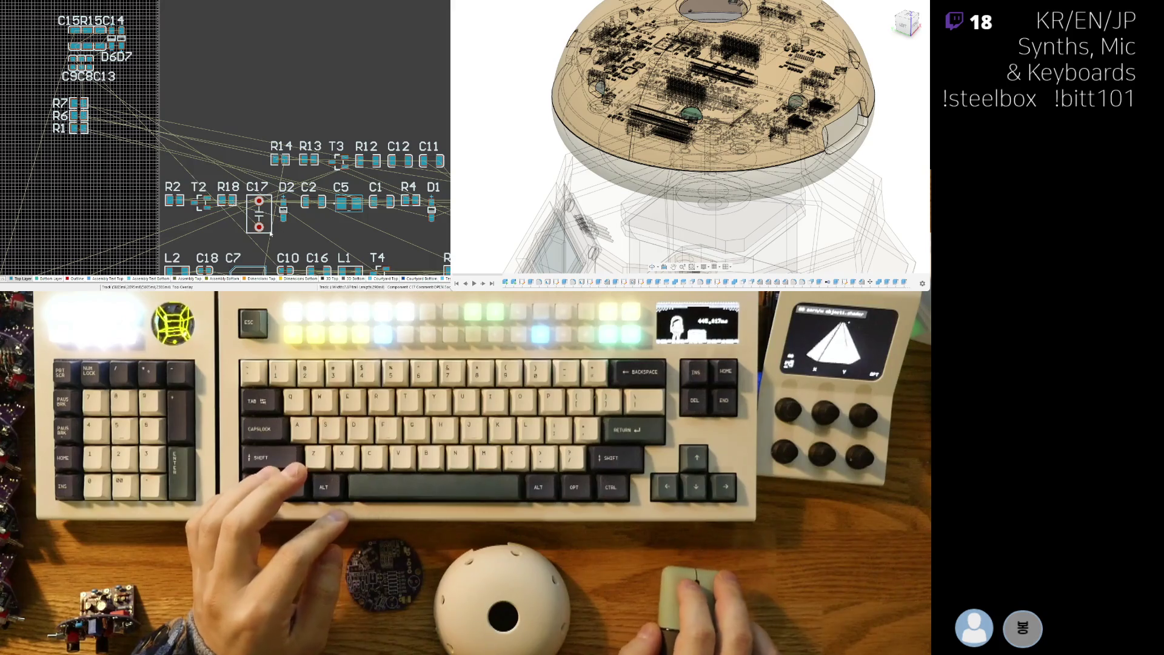
scroll(173, 206, up, 1)
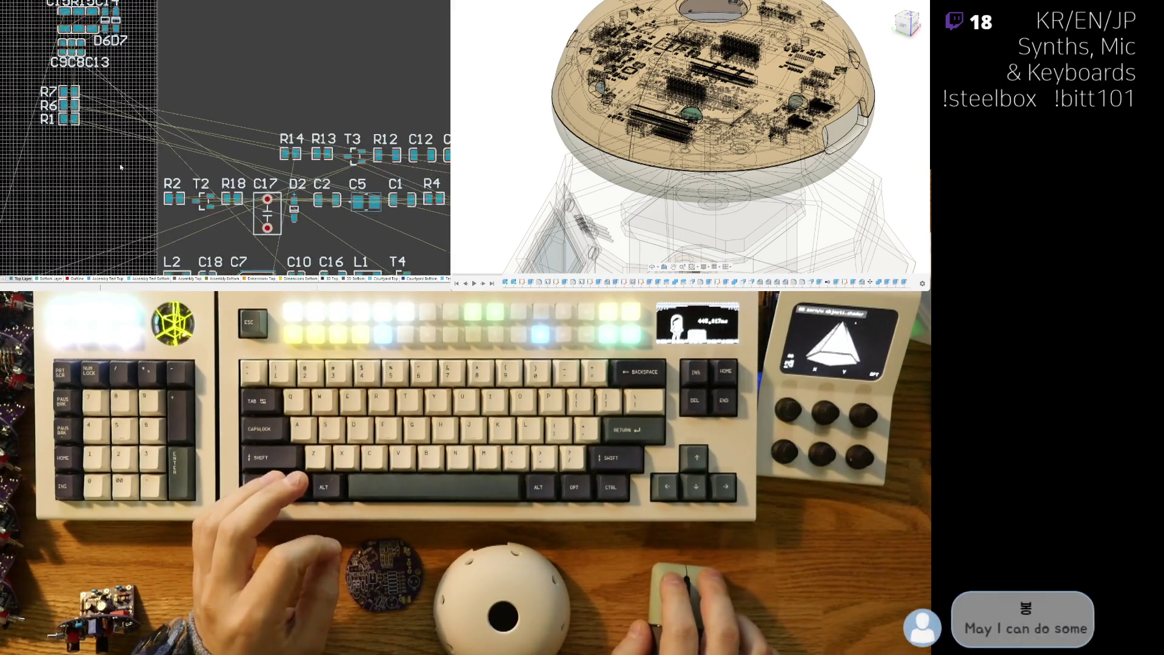
scroll(120, 167, up, 1)
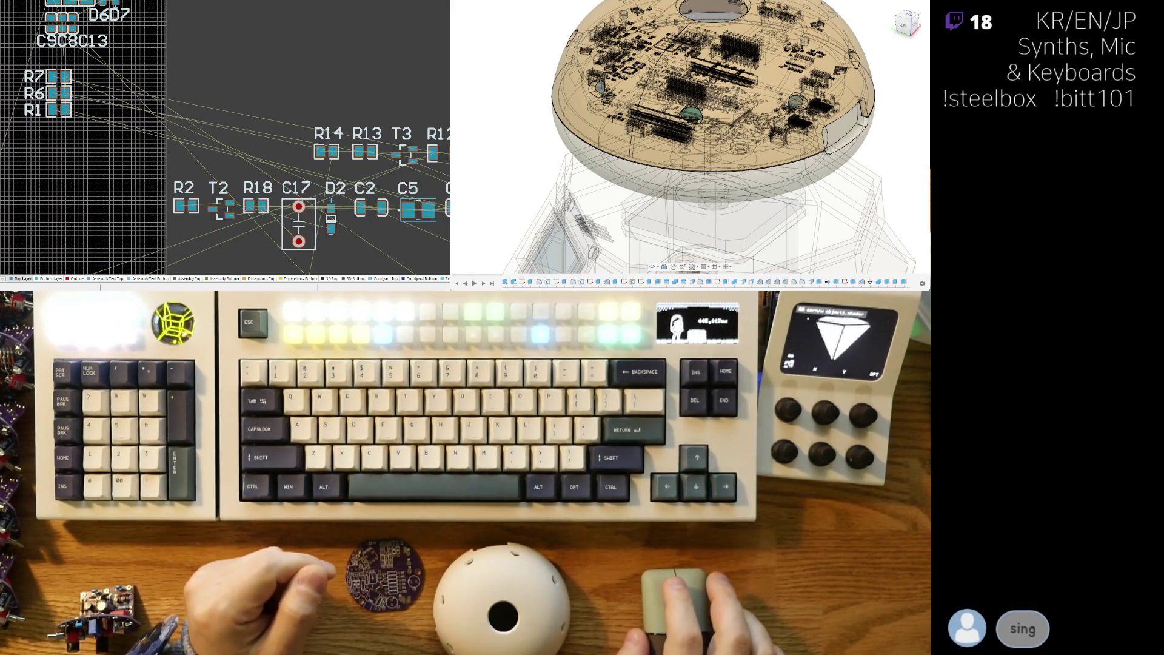
right_drag(5, 143, 22, 153)
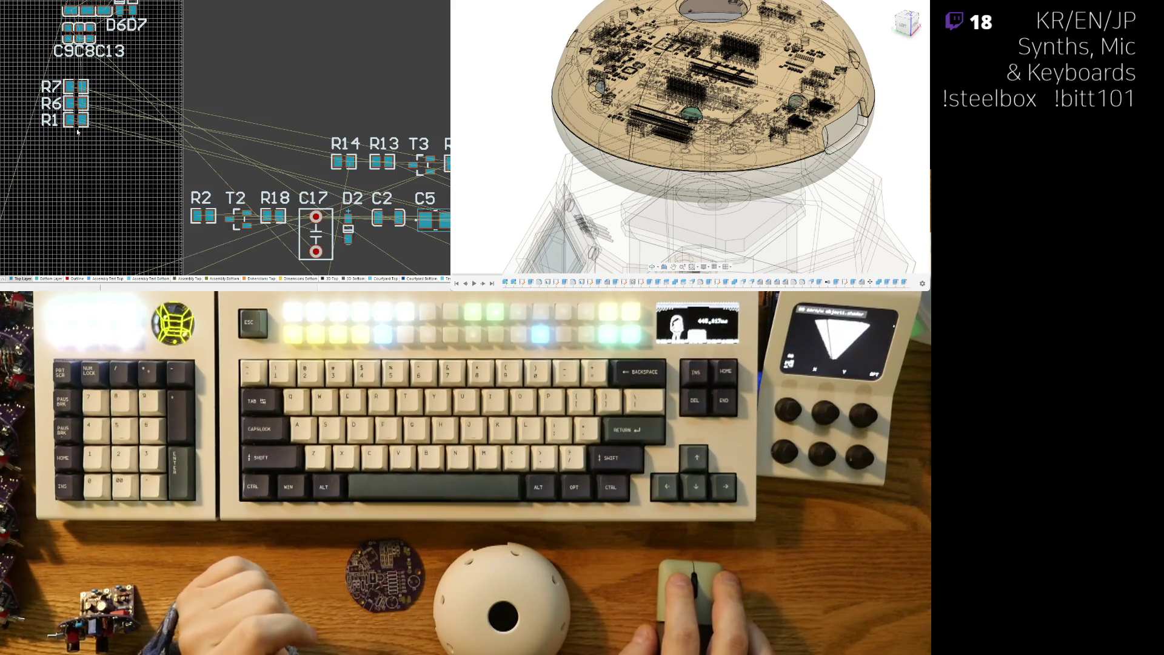
mouse_move(71, 120)
mouse_down()
mouse_move(171, 143)
mouse_move(264, 91)
mouse_up()
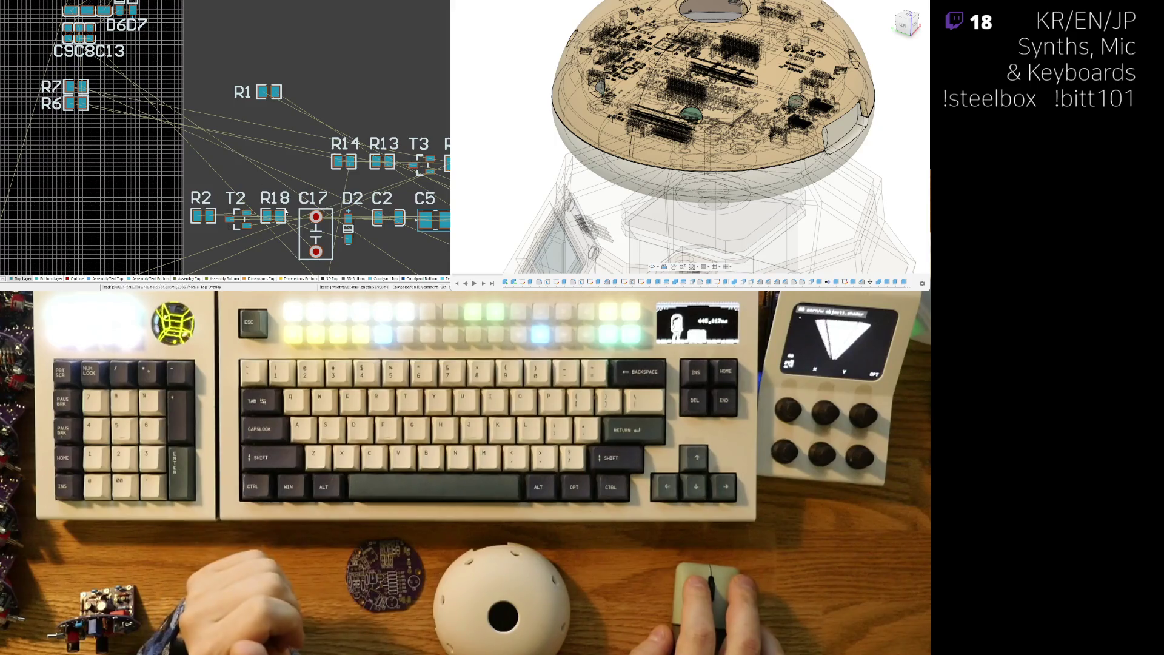
Move R13 from beside R14 into the column under R6, with its label left of its pads
mouse_move(382, 160)
mouse_down()
mouse_move(138, 177)
mouse_move(77, 121)
mouse_up()
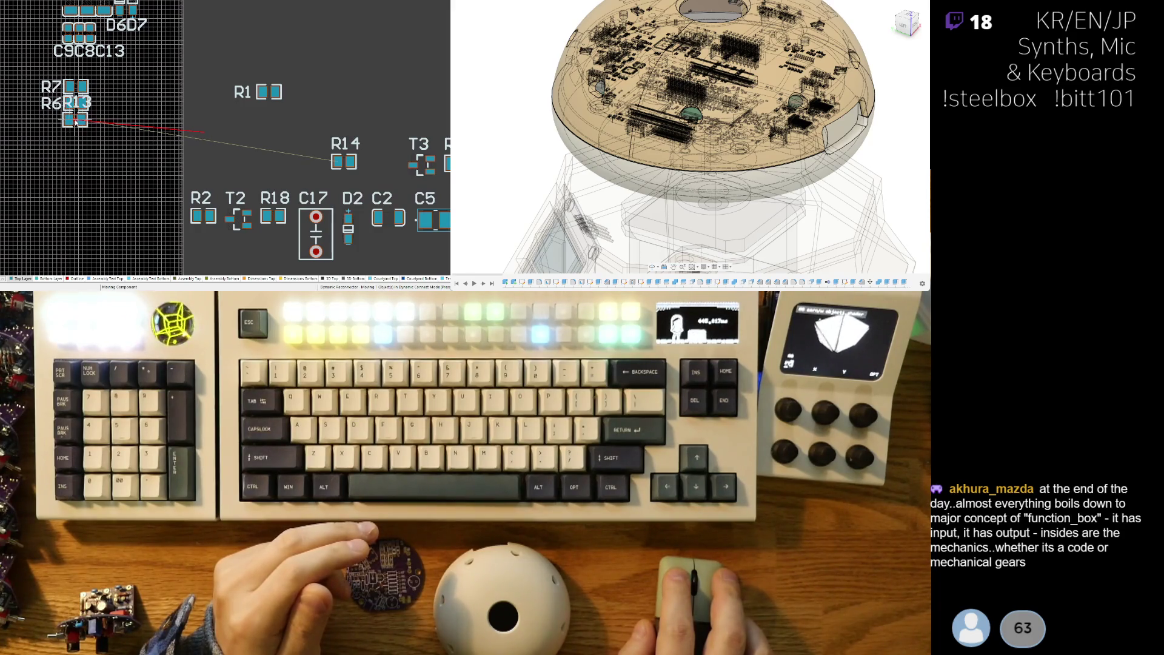
drag(78, 121, 78, 121)
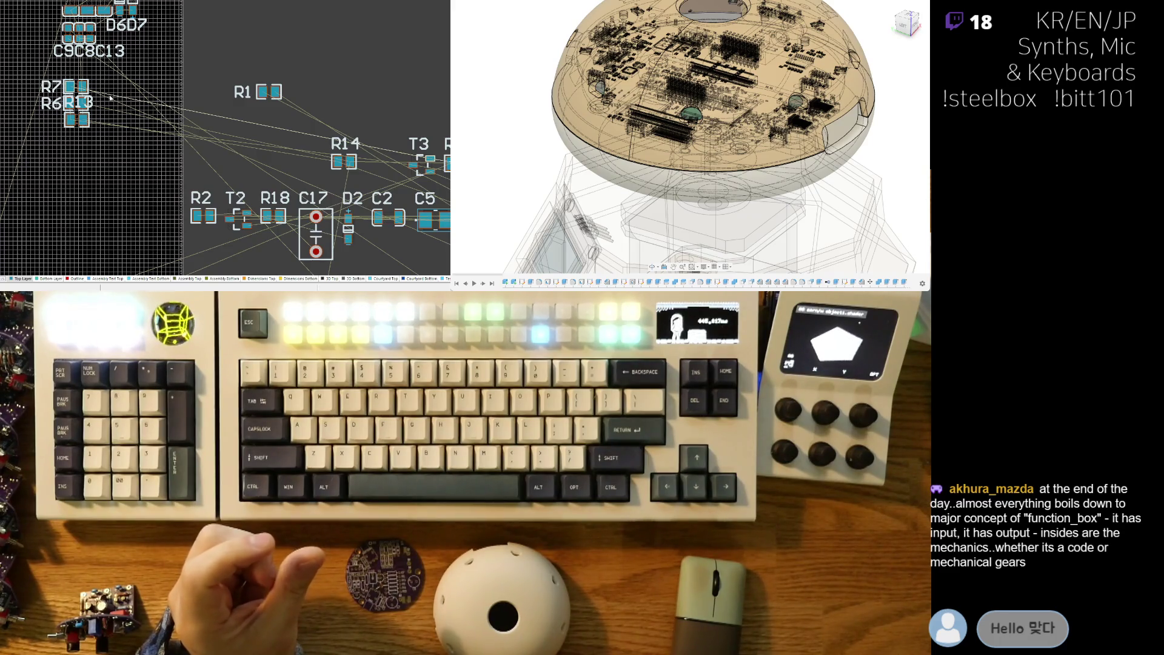
scroll(110, 147, up, 3)
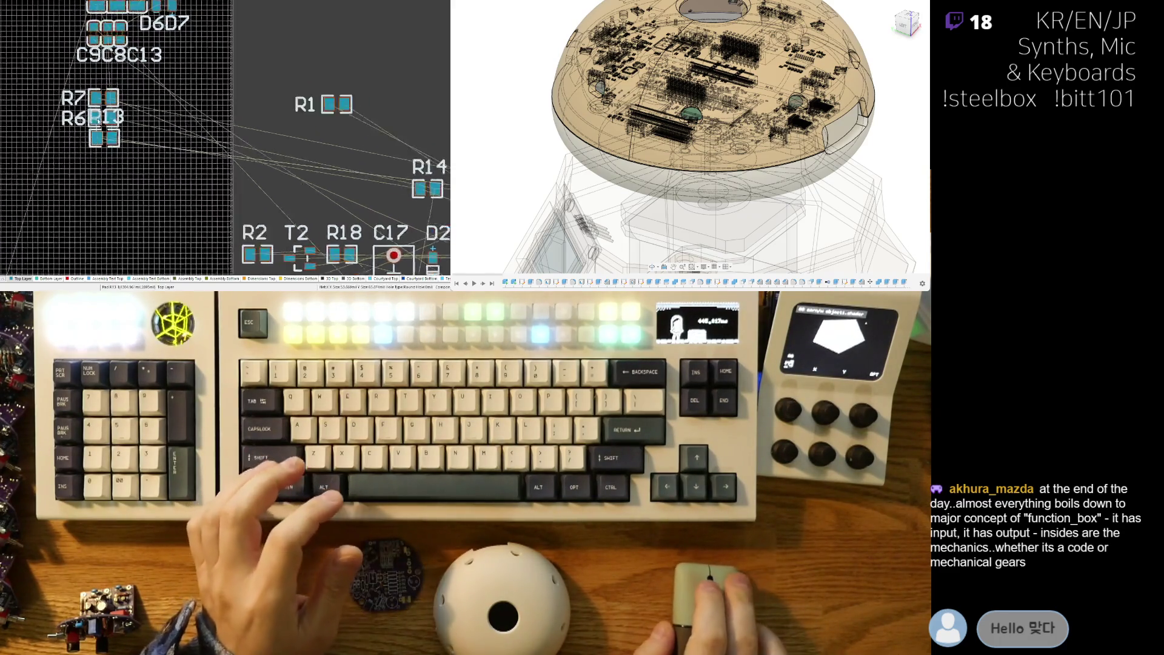
drag(110, 147, 34, 158)
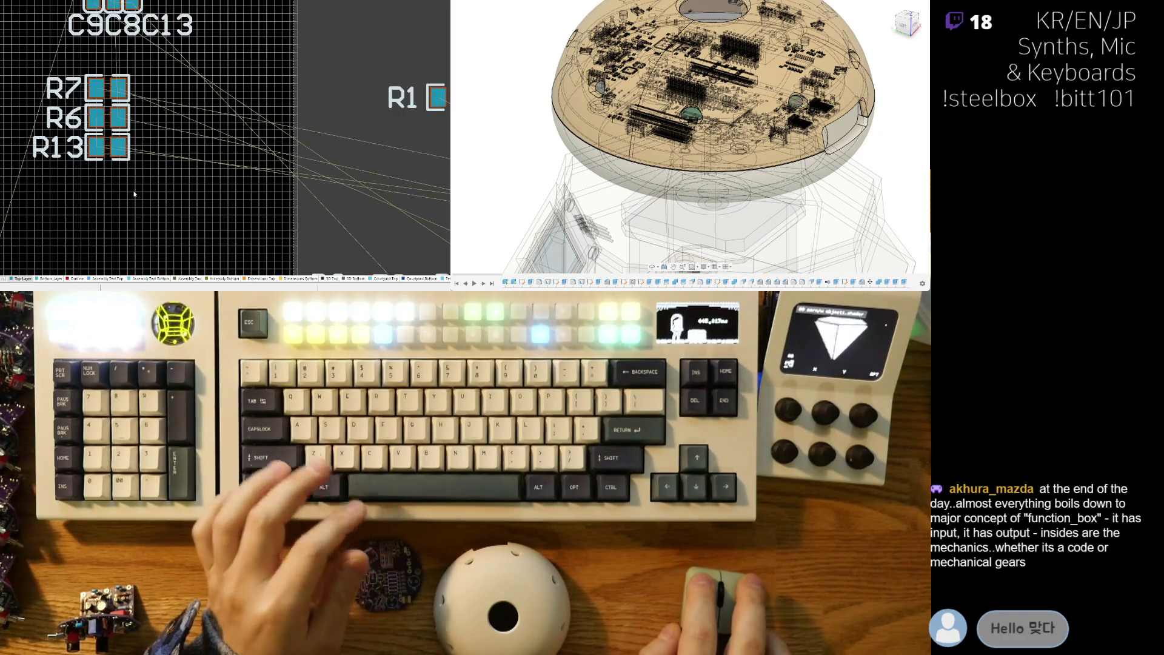
click(35, 158)
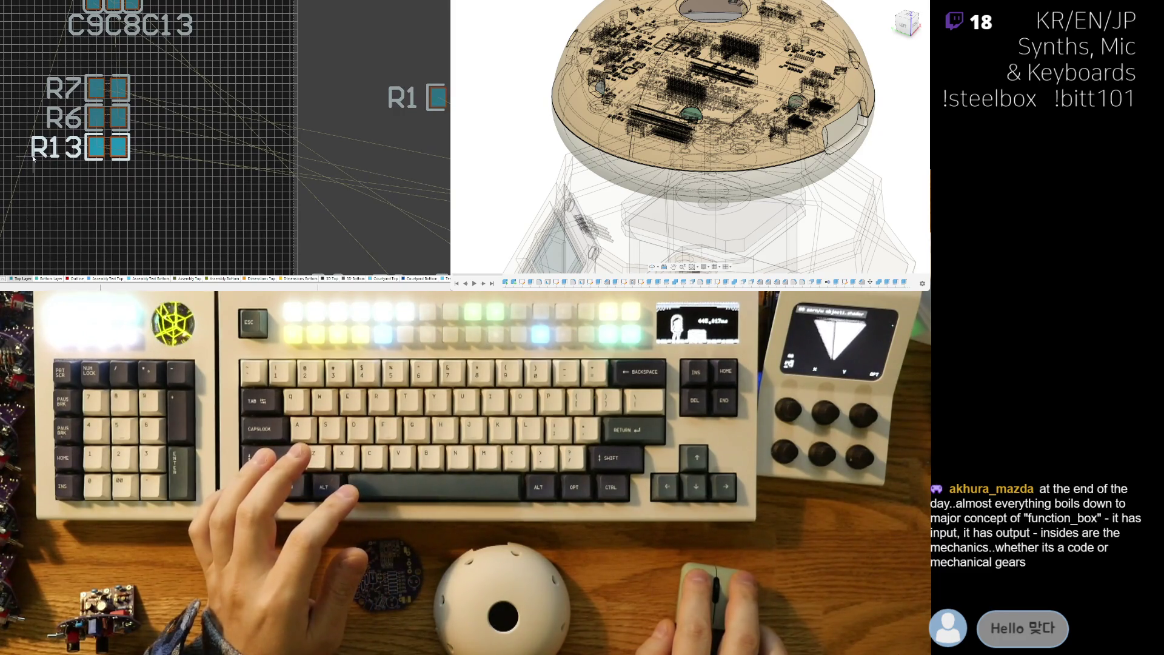
drag(33, 157, 34, 158)
Bring R9 over from its row to sit just below R13 in the column
scroll(97, 181, down, 5)
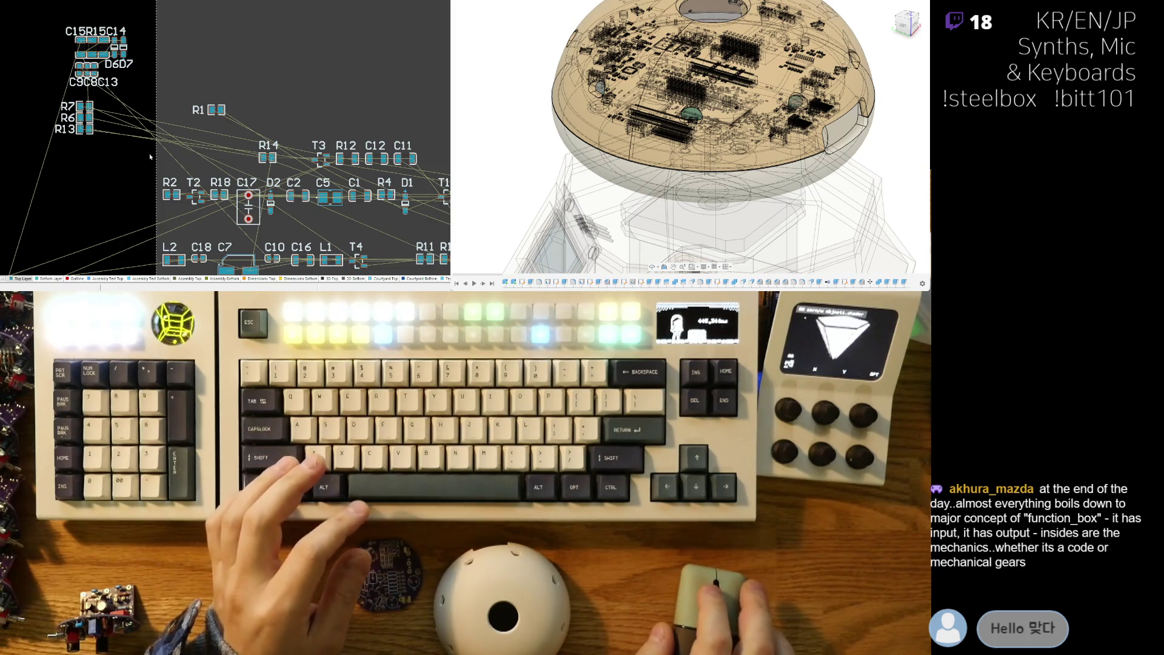
scroll(183, 172, up, 2)
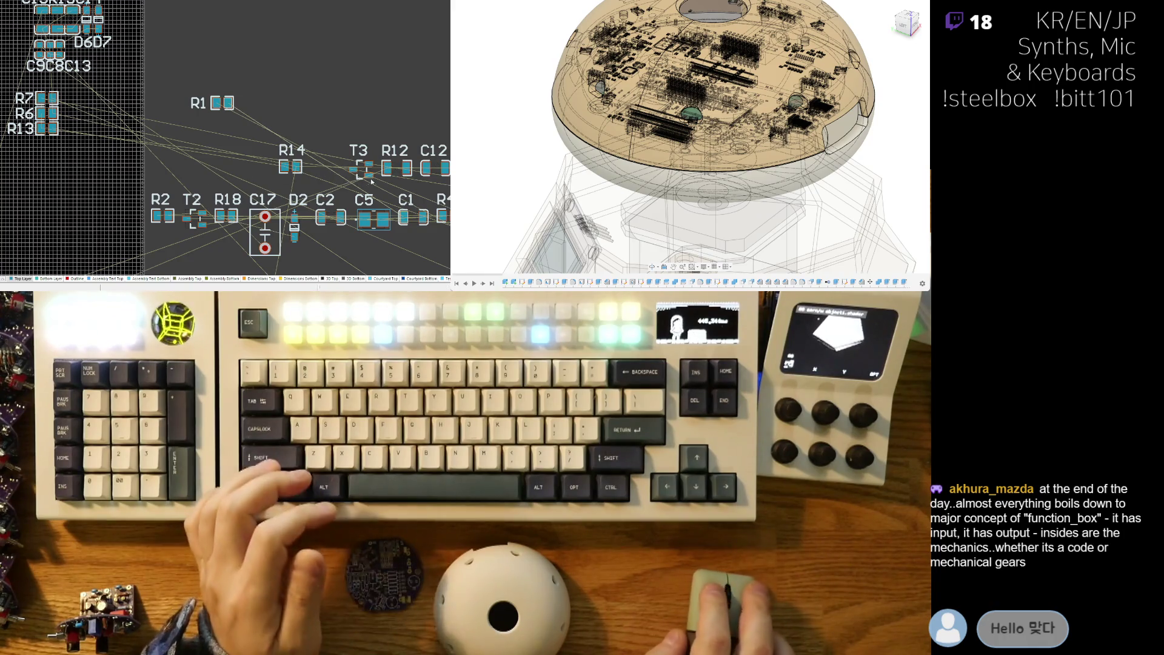
scroll(377, 187, down, 2)
mouse_move(377, 187)
right_down()
mouse_move(227, 168)
mouse_move(176, 207)
right_up()
scroll(175, 207, down, 1)
mouse_move(291, 239)
right_down()
mouse_move(266, 212)
mouse_move(219, 194)
right_up()
mouse_move(373, 205)
mouse_down()
mouse_move(33, 111)
mouse_move(131, 84)
mouse_up()
ctrl+scroll(33, 111, up, 6)
scroll(121, 121, up, 2)
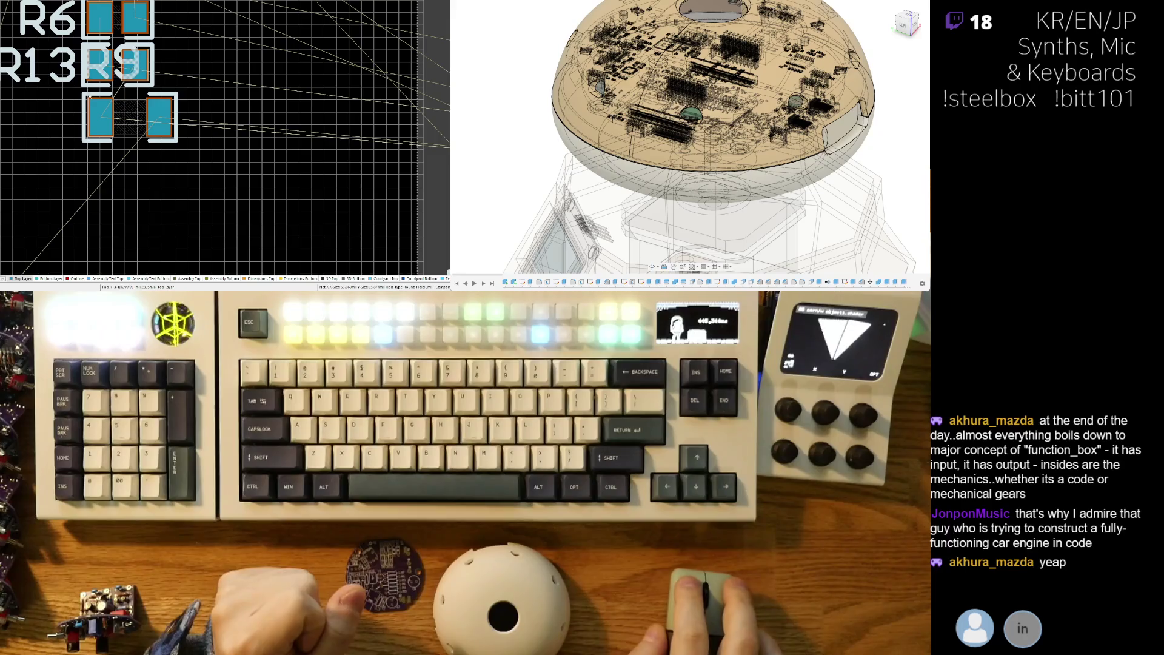
drag(138, 69, 21, 134)
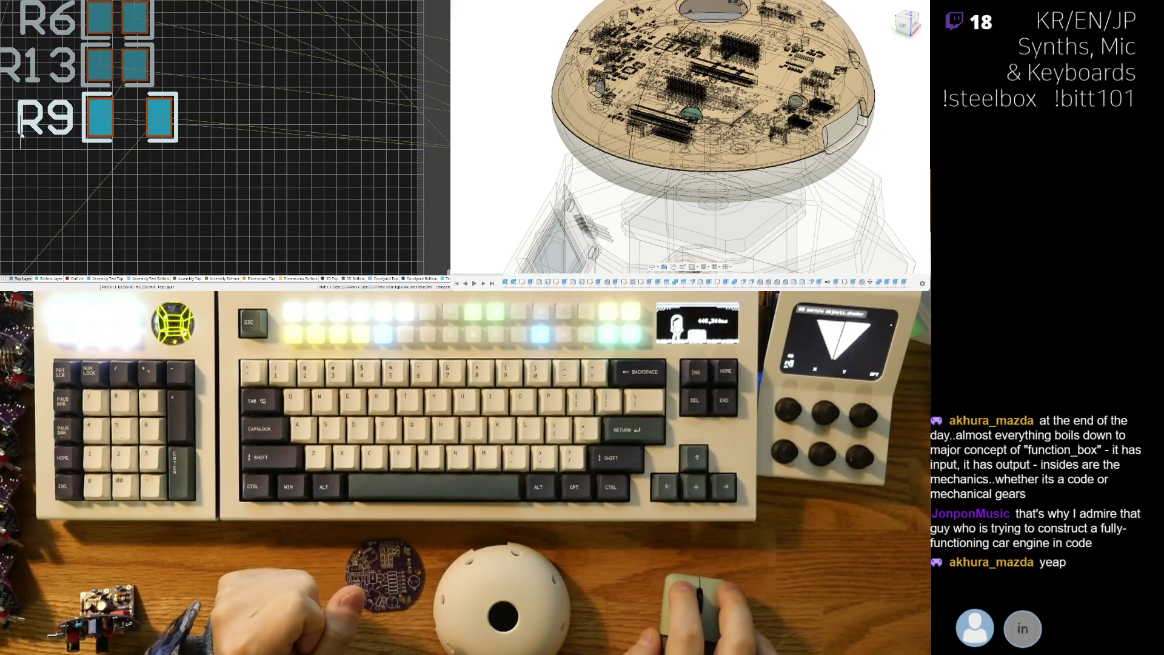
ctrl+scroll(130, 121, up, 3)
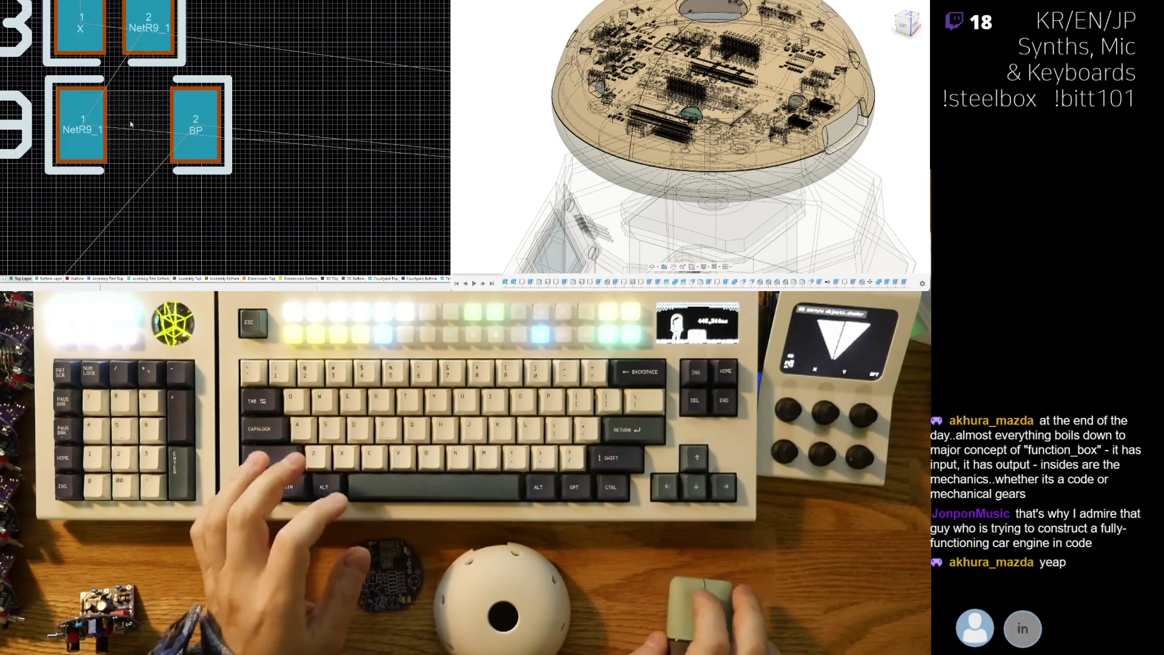
ctrl+scroll(130, 123, down, 5)
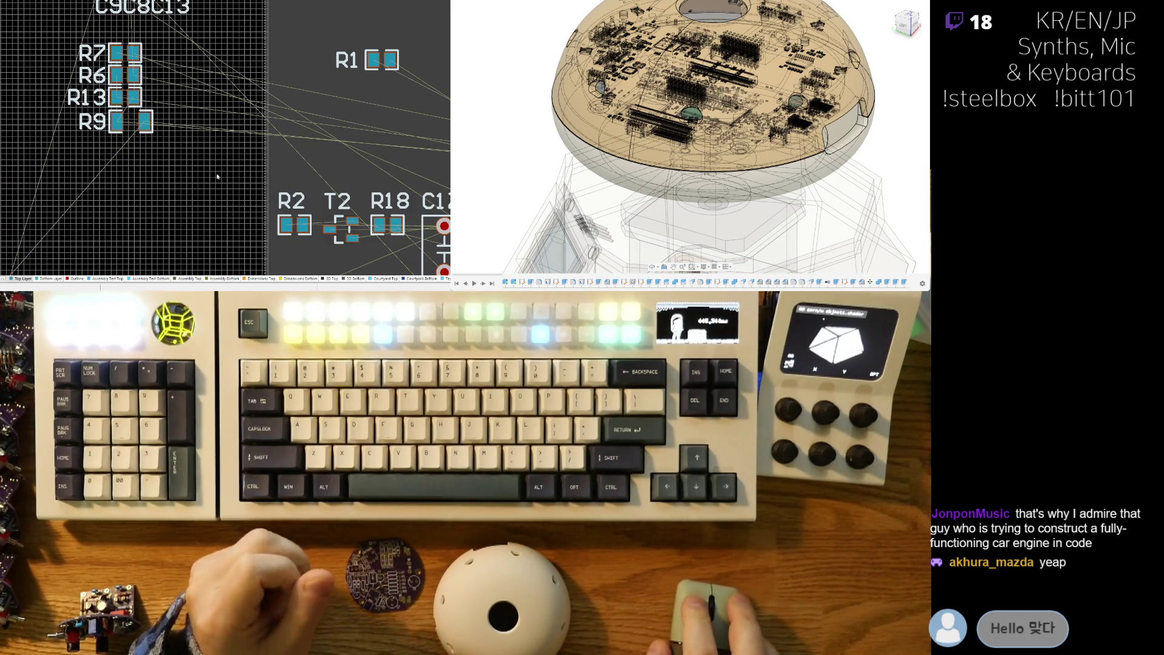
right_drag(217, 176, 205, 168)
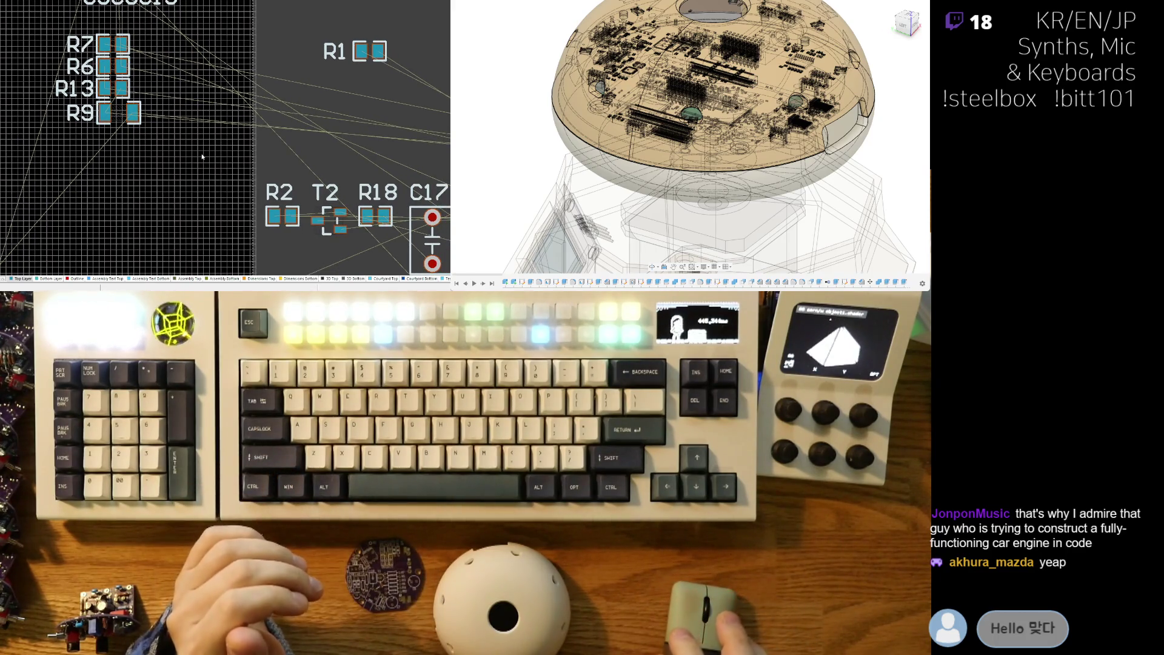
ctrl+scroll(202, 156, down, 2)
drag(371, 143, 101, 131)
scroll(85, 67, up, 3)
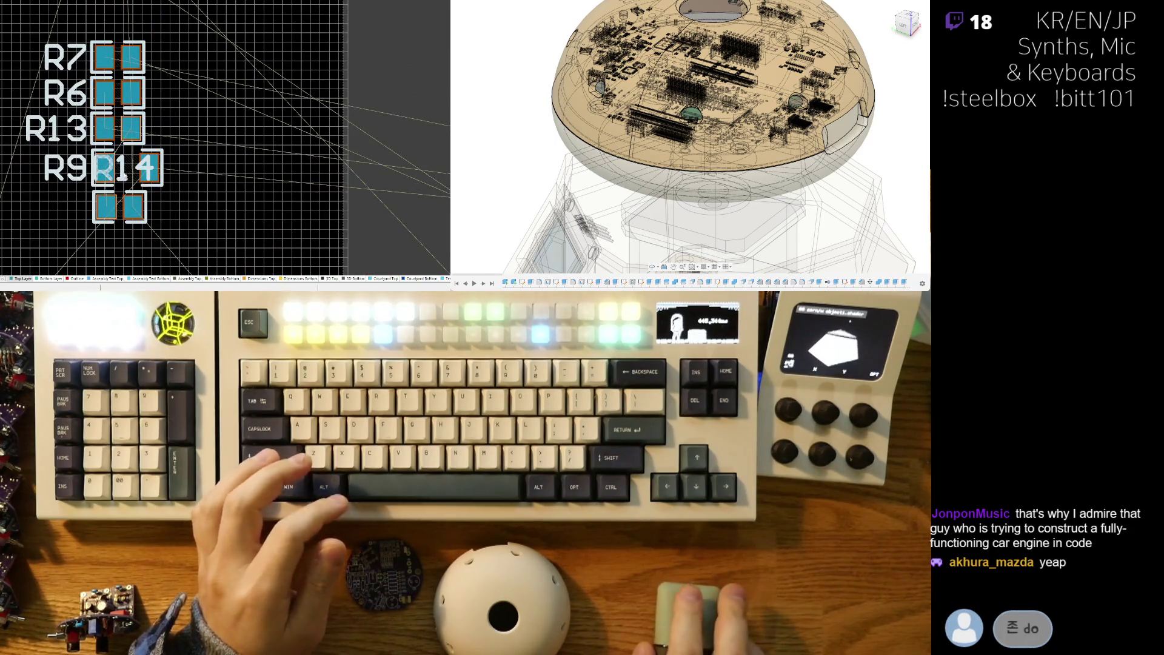
mouse_move(108, 173)
mouse_down()
mouse_move(65, 177)
mouse_move(30, 219)
mouse_up()
drag(131, 211, 118, 209)
right_drag(127, 237, 132, 193)
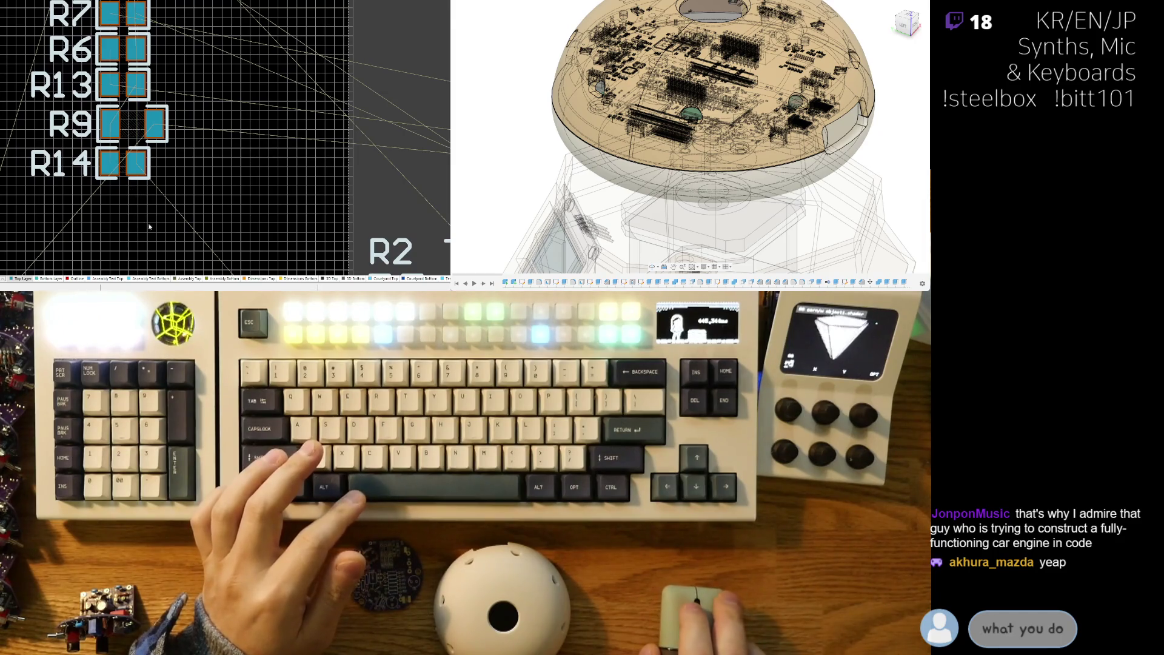
ctrl+scroll(107, 178, down, 3)
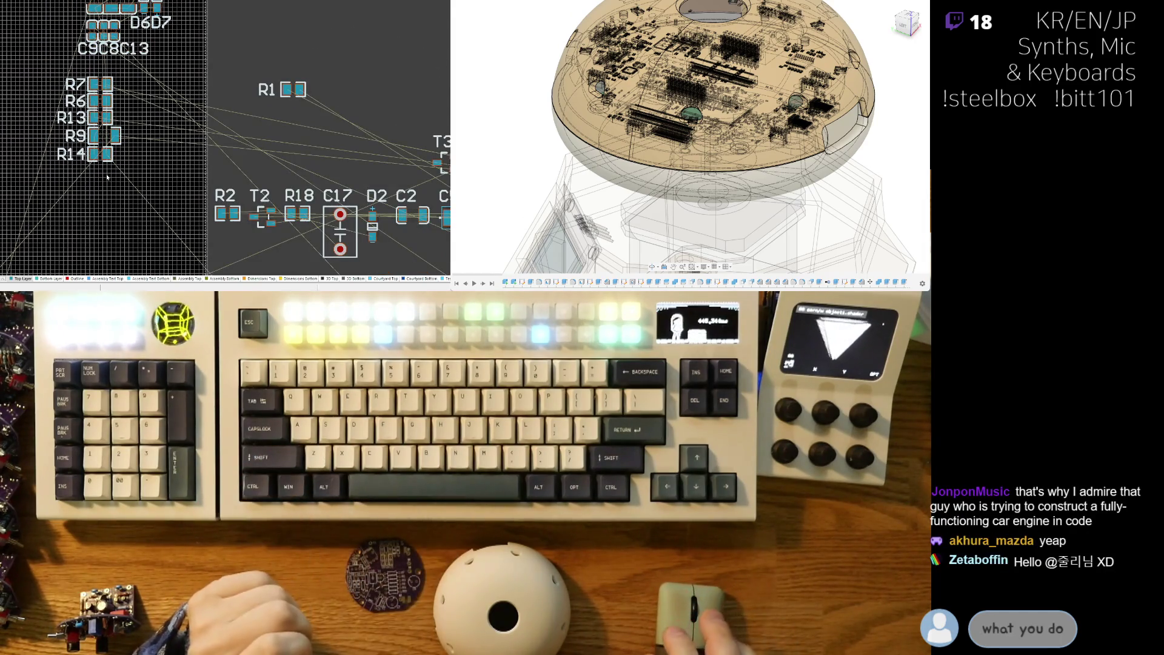
scroll(108, 177, down, 2)
ctrl+scroll(209, 148, down, 1)
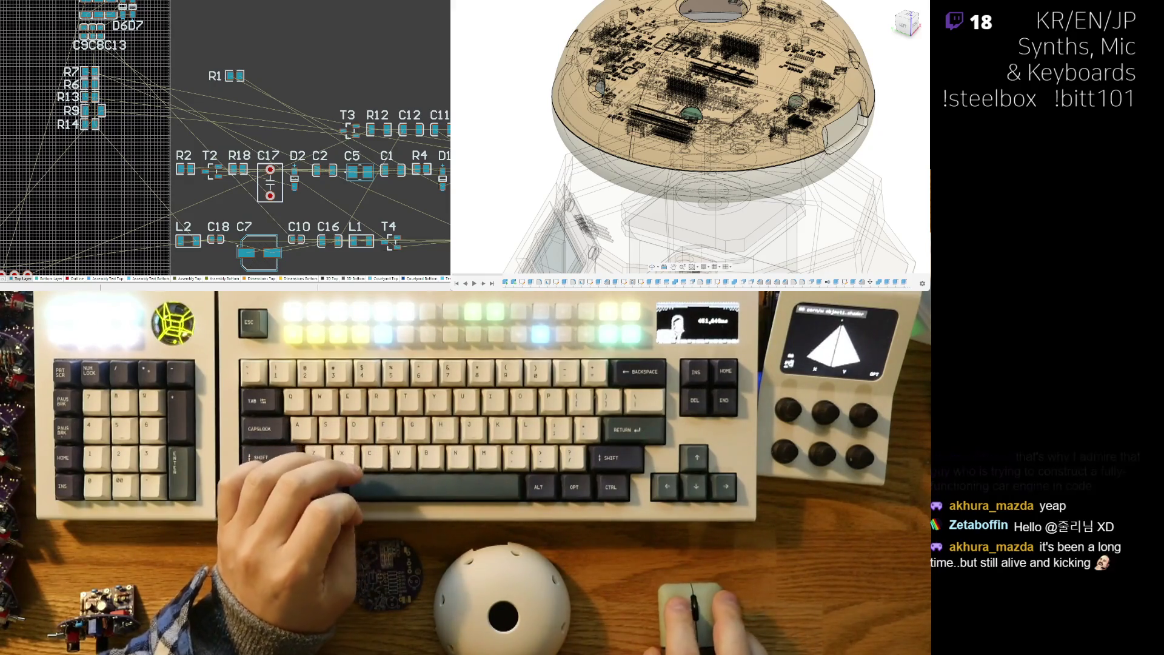
right_drag(156, 131, 154, 156)
scroll(154, 155, up, 2)
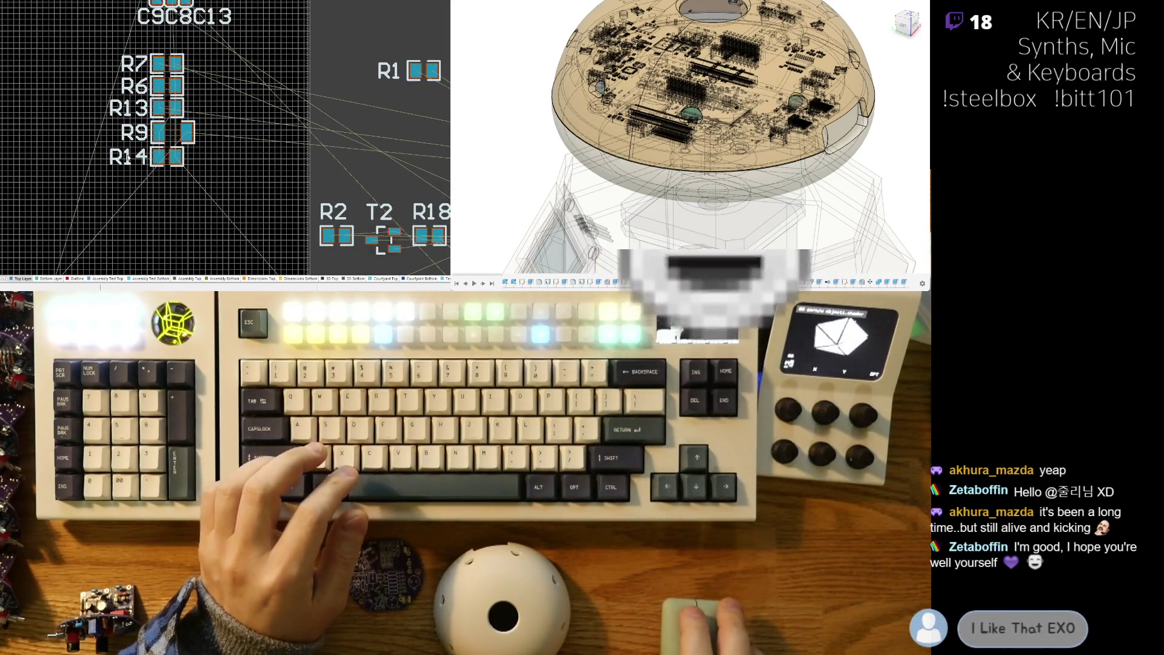
scroll(146, 157, up, 2)
right_drag(134, 142, 134, 156)
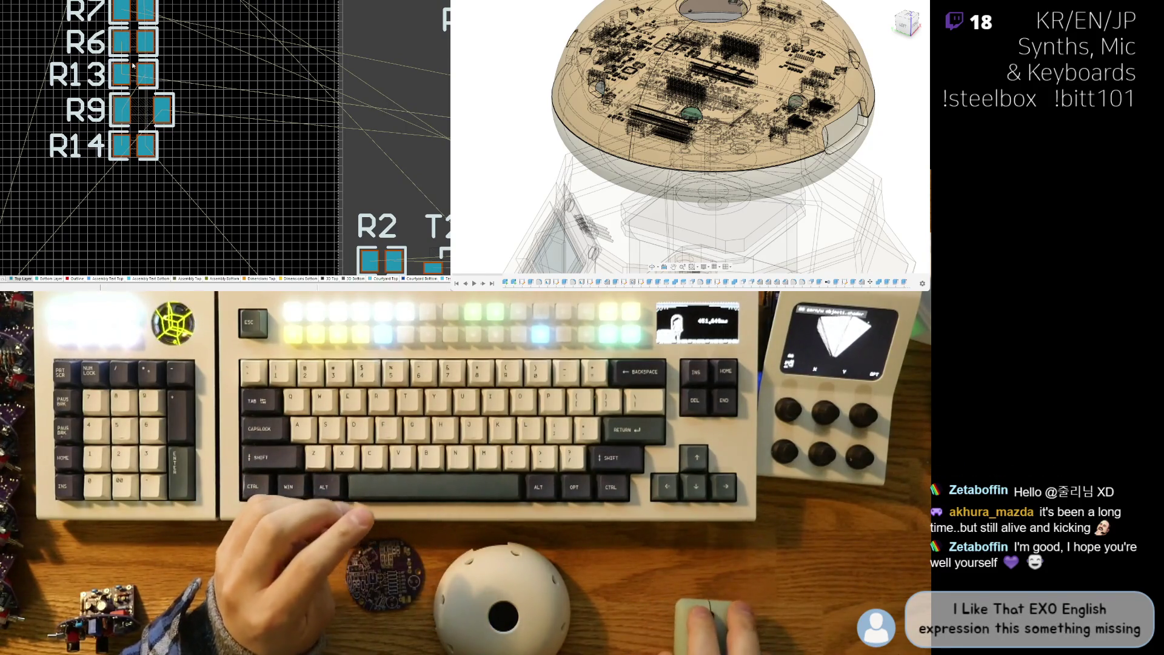
scroll(168, 89, down, 3)
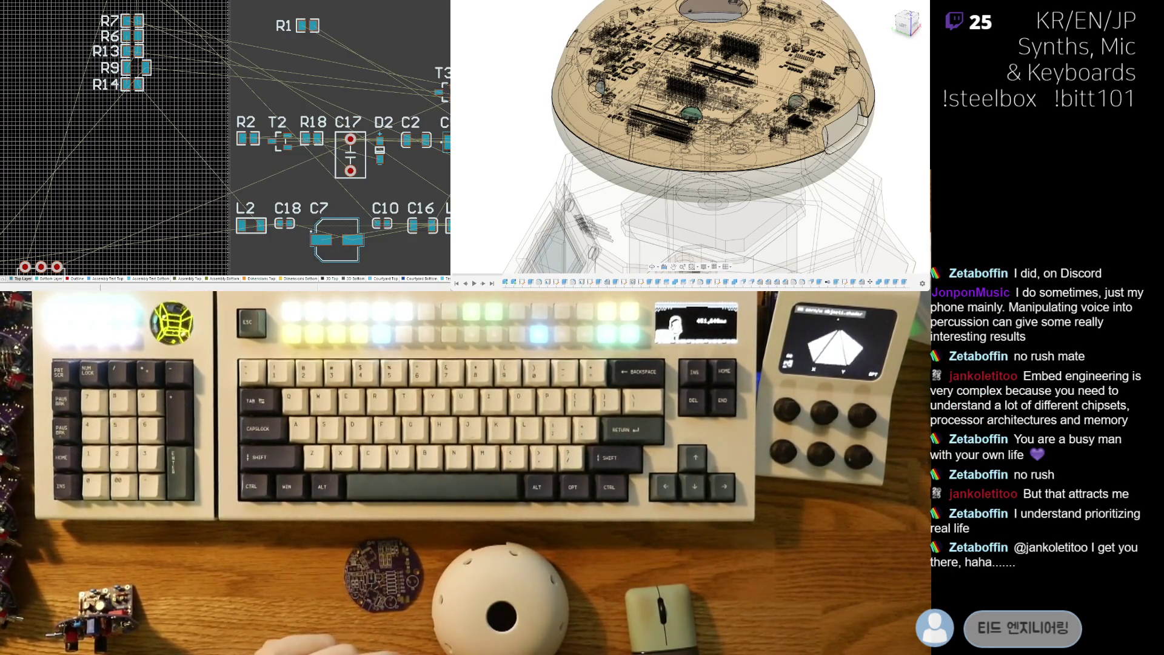
Pan and zoom the board to show the resistor column and the row with R11, R10 and C6
right_drag(146, 138, 195, 116)
ctrl+scroll(196, 116, down, 3)
ctrl+scroll(117, 181, up, 5)
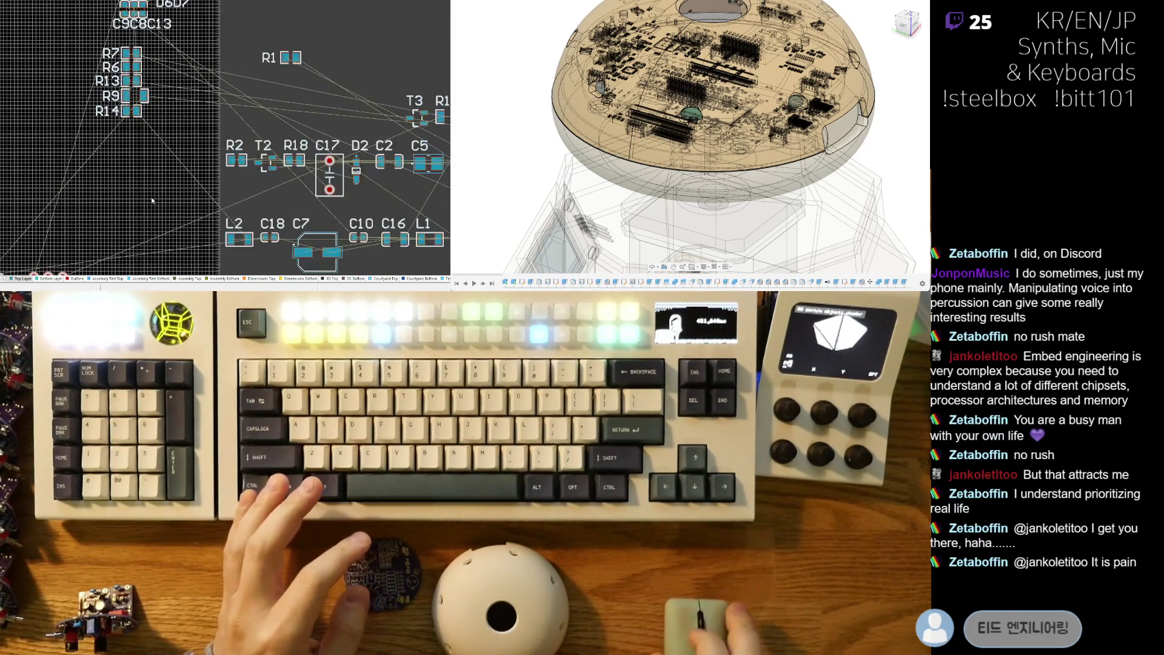
ctrl+scroll(193, 173, up, 2)
right_drag(193, 173, 160, 131)
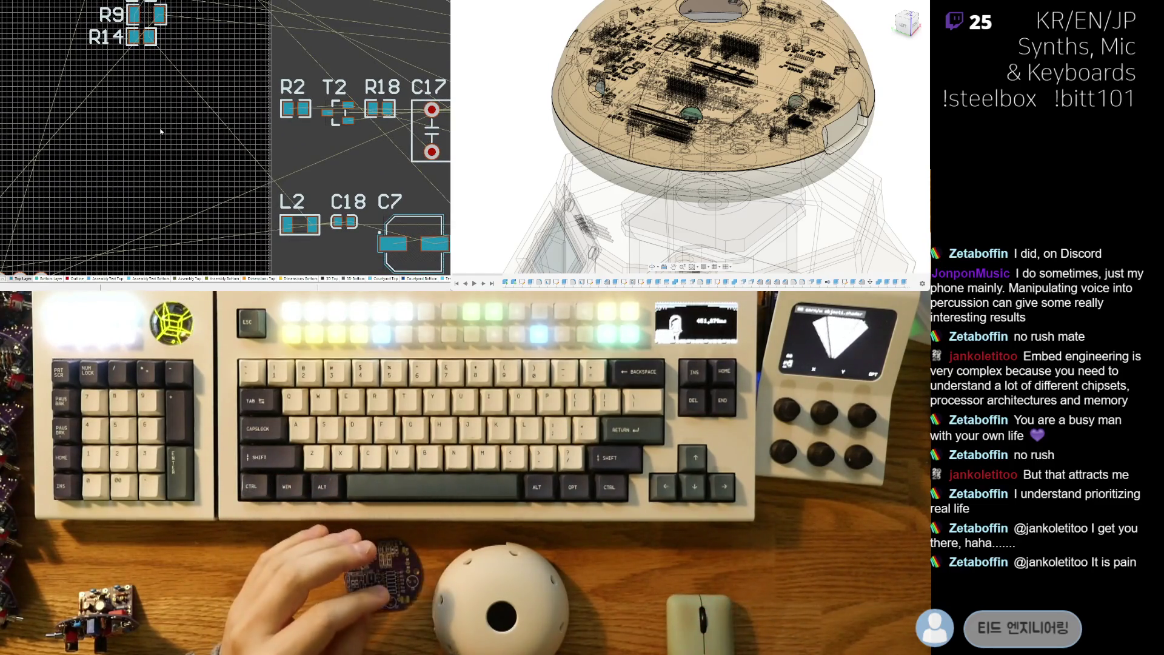
ctrl+scroll(146, 154, down, 4)
right_drag(197, 154, 168, 191)
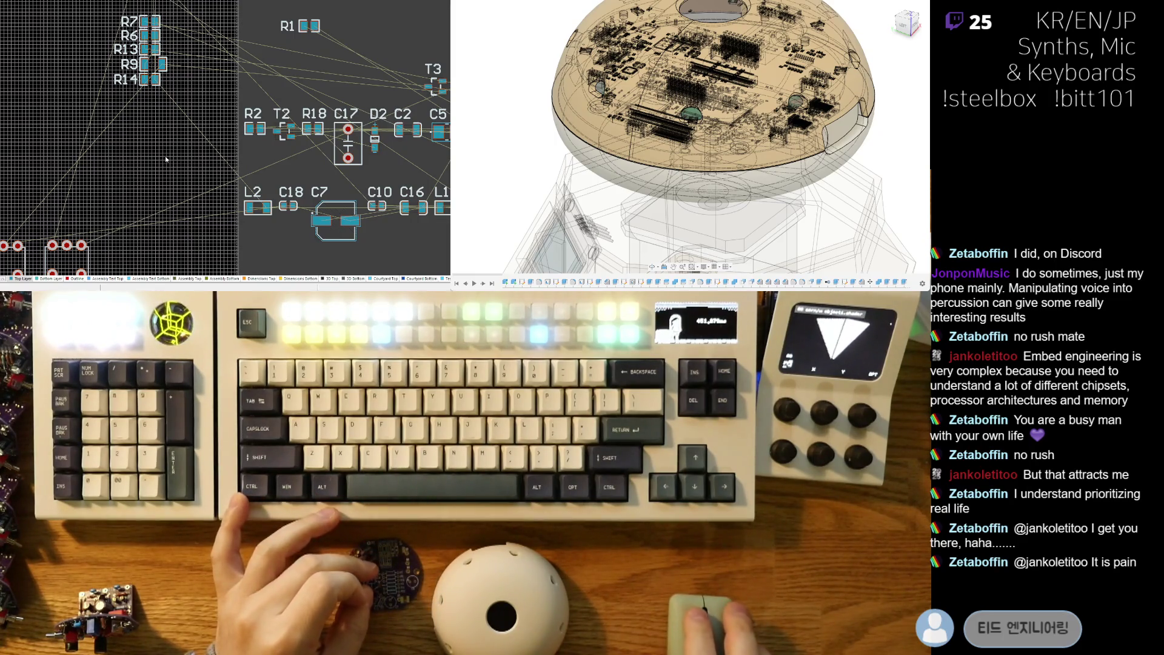
ctrl+scroll(195, 150, down, 4)
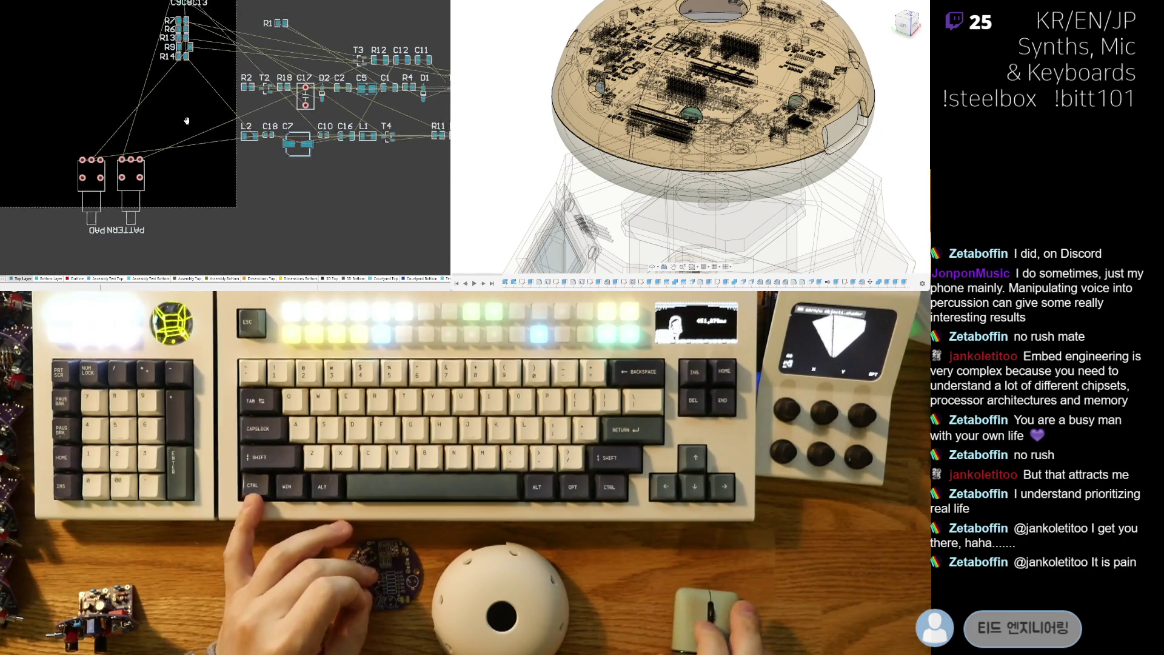
ctrl+scroll(168, 167, up, 1)
ctrl+scroll(167, 168, up, 2)
ctrl+scroll(170, 173, up, 2)
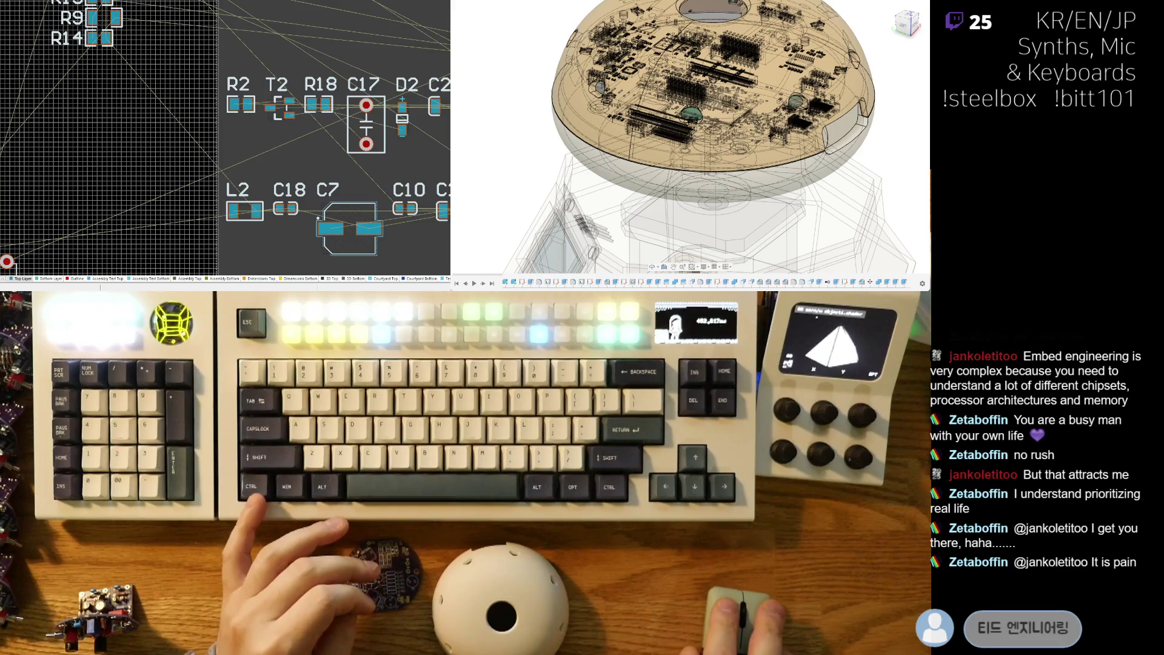
middle_drag(186, 137, 147, 195)
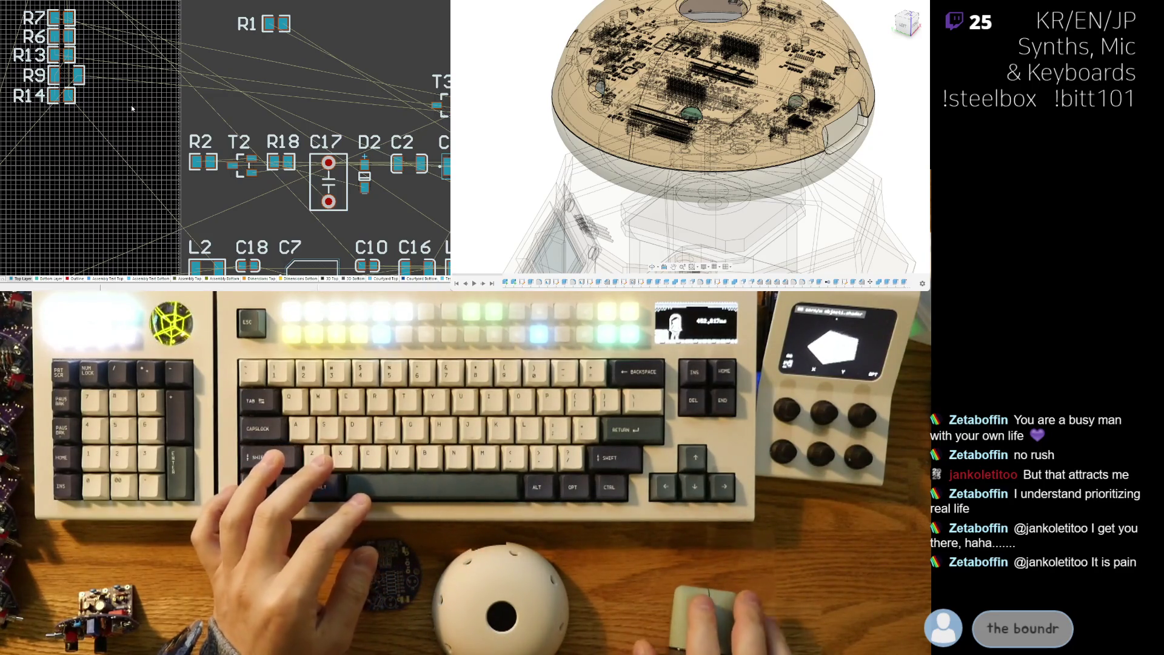
scroll(162, 152, down, 3)
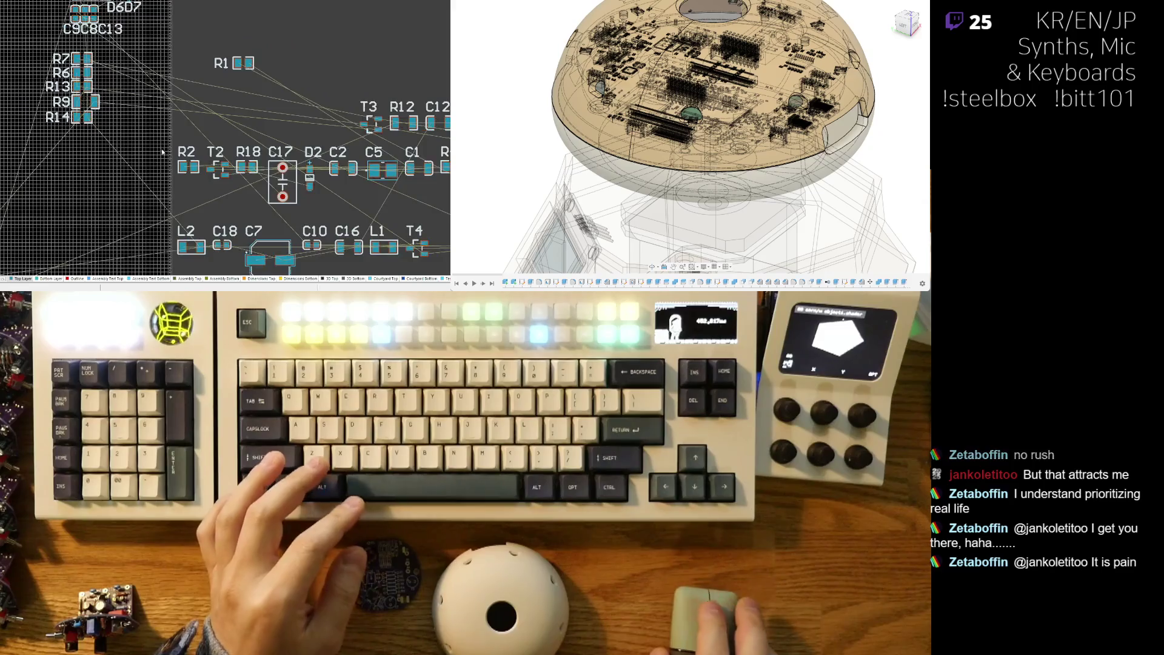
right_drag(163, 152, 116, 163)
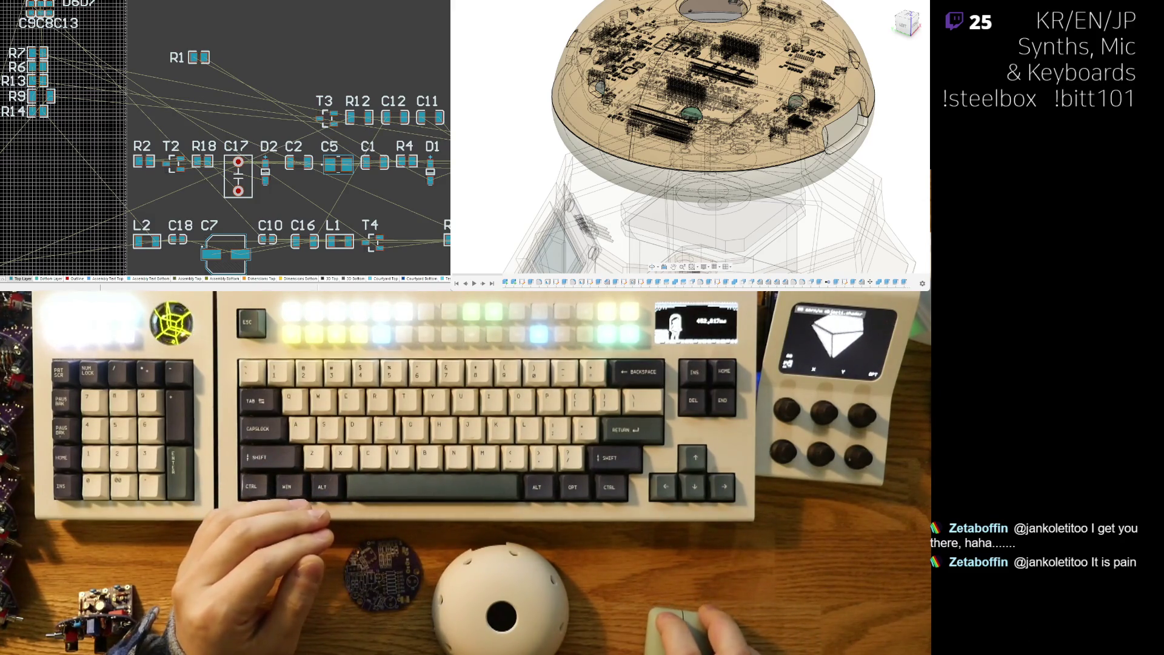
right_drag(208, 125, 215, 106)
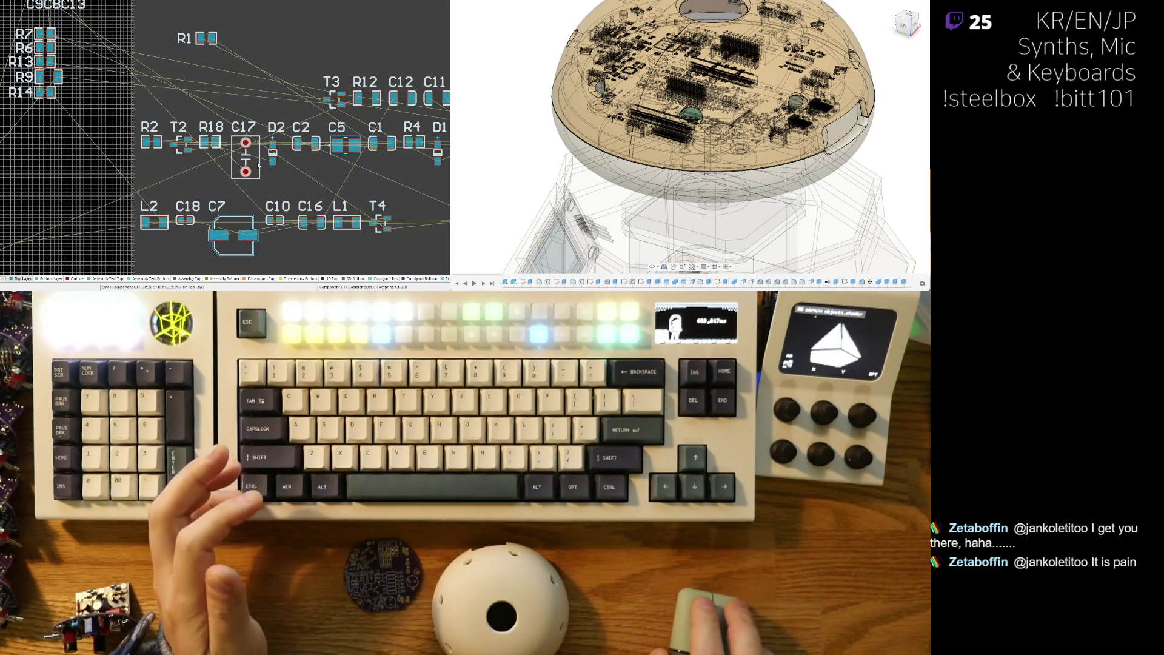
right_drag(282, 164, 266, 196)
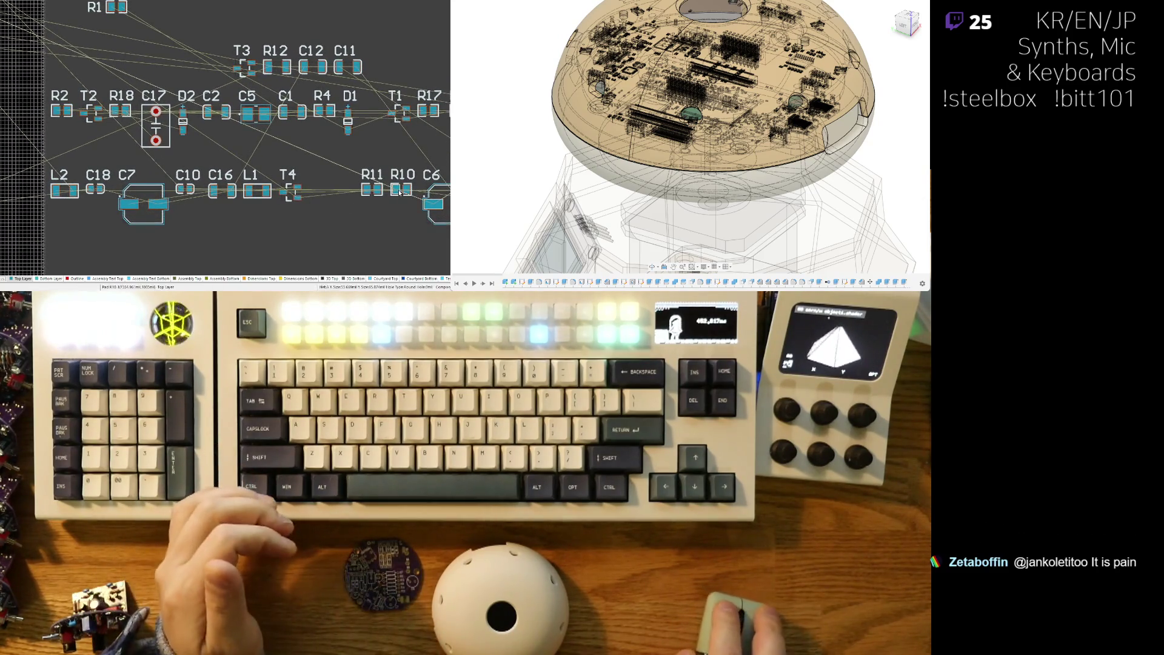
Place R10 directly under R14 in the column, with its designator left of its pads
drag(1, 139, 79, 90)
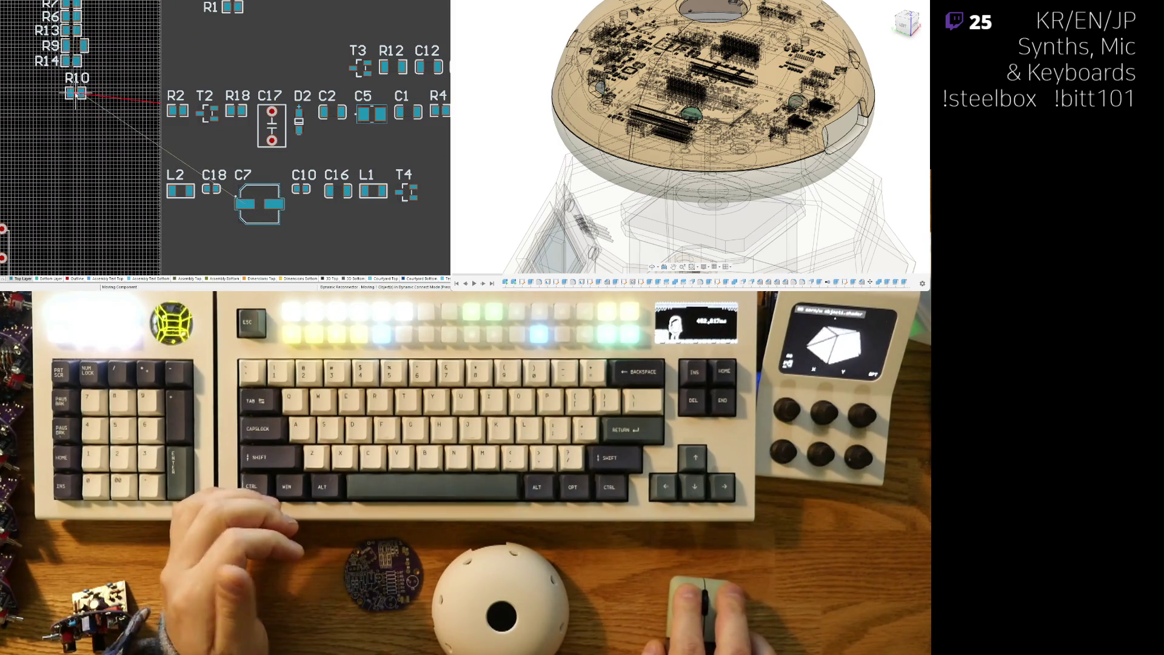
click(76, 97)
ctrl+scroll(84, 100, up, 3)
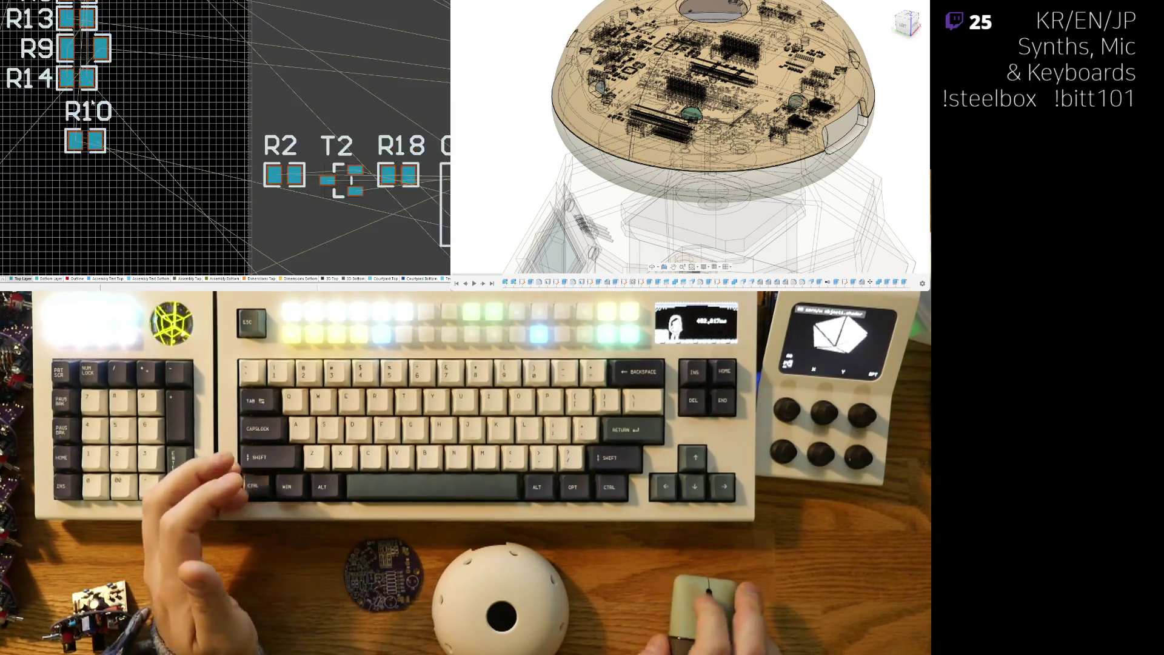
drag(92, 105, 25, 120)
click(51, 151)
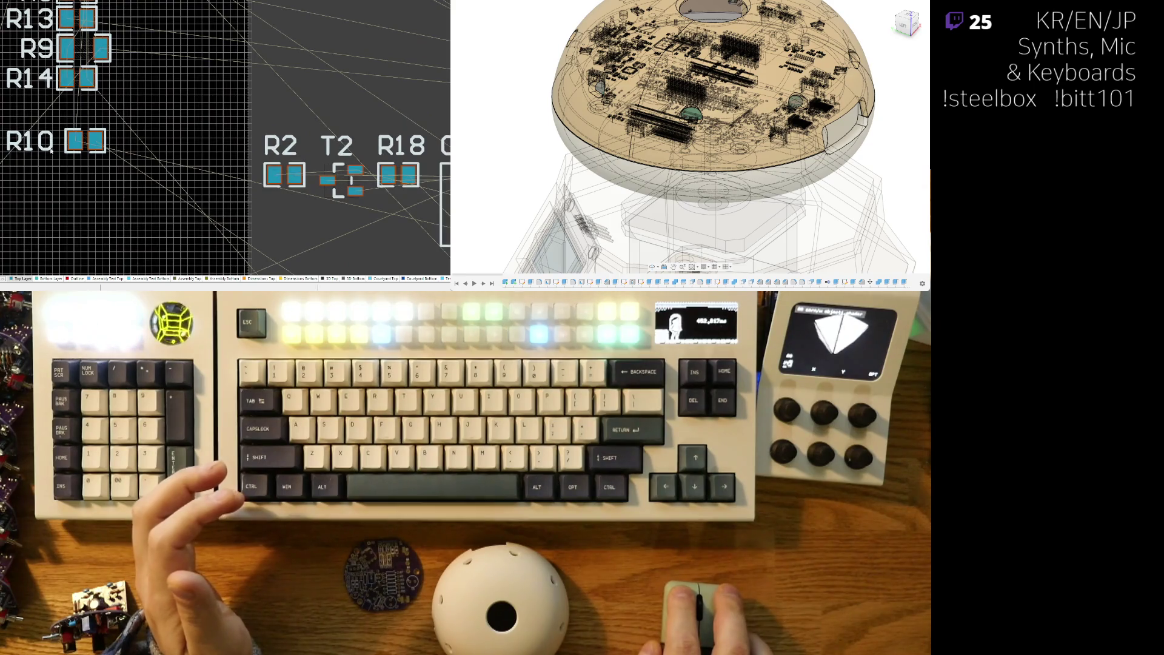
drag(98, 143, 78, 107)
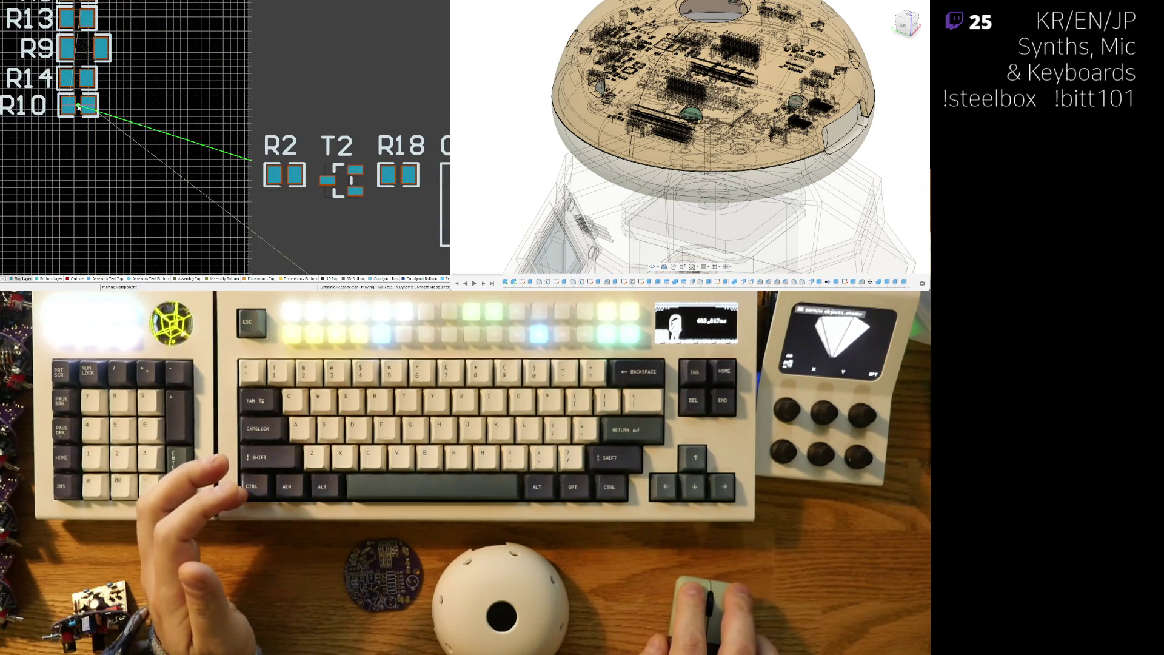
click(77, 108)
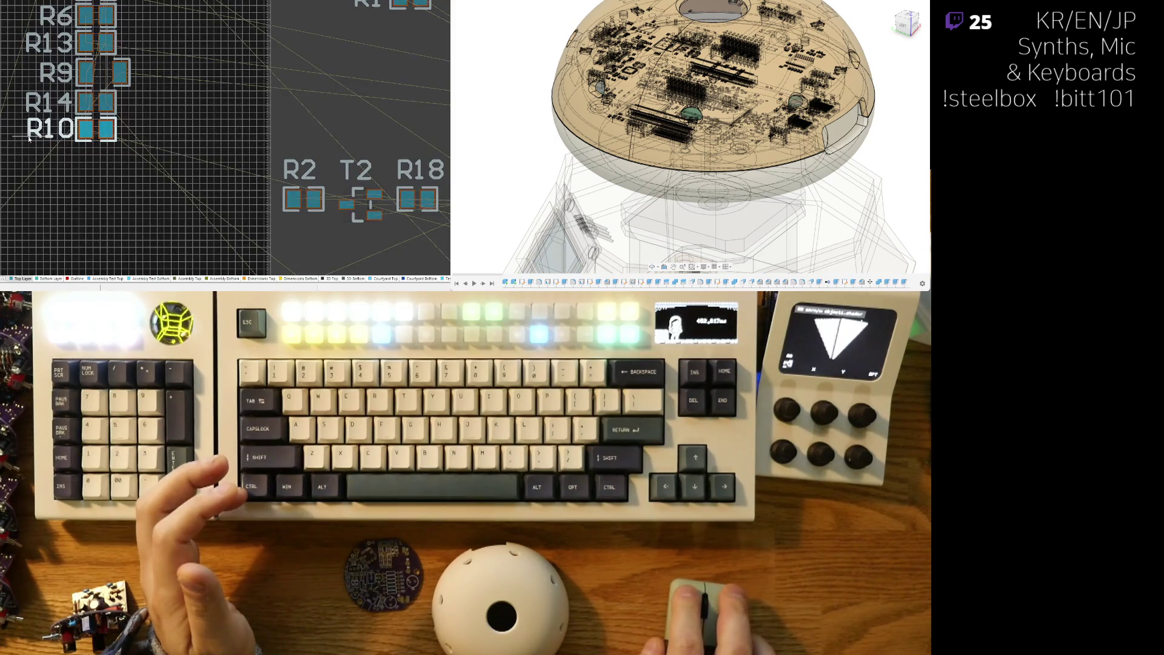
scroll(107, 141, down, 3)
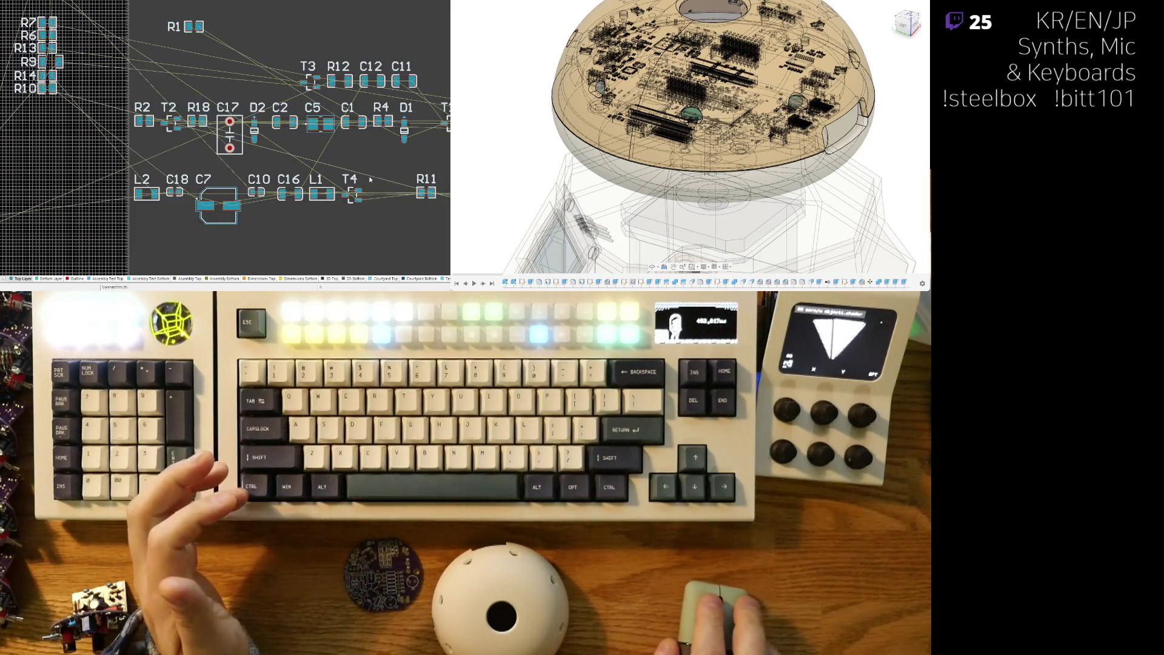
Drag C7 out of the L2/C18 row and fit it snugly beside resistors R7–R10
shift+scroll(288, 201, right, 1)
mouse_move(211, 206)
mouse_down()
mouse_move(28, 135)
mouse_move(28, 120)
mouse_up()
right_drag(52, 150, 139, 179)
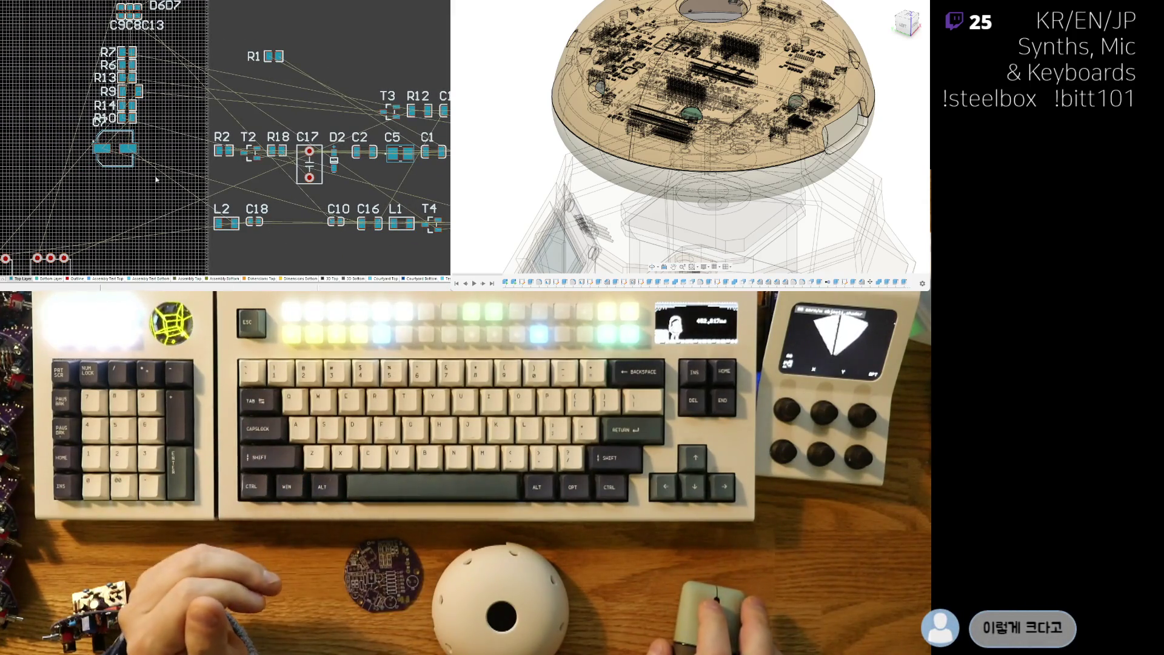
shift+scroll(241, 195, right, 5)
mouse_move(121, 136)
mouse_down()
mouse_move(55, 109)
mouse_move(69, 77)
mouse_up()
scroll(68, 77, down, 3)
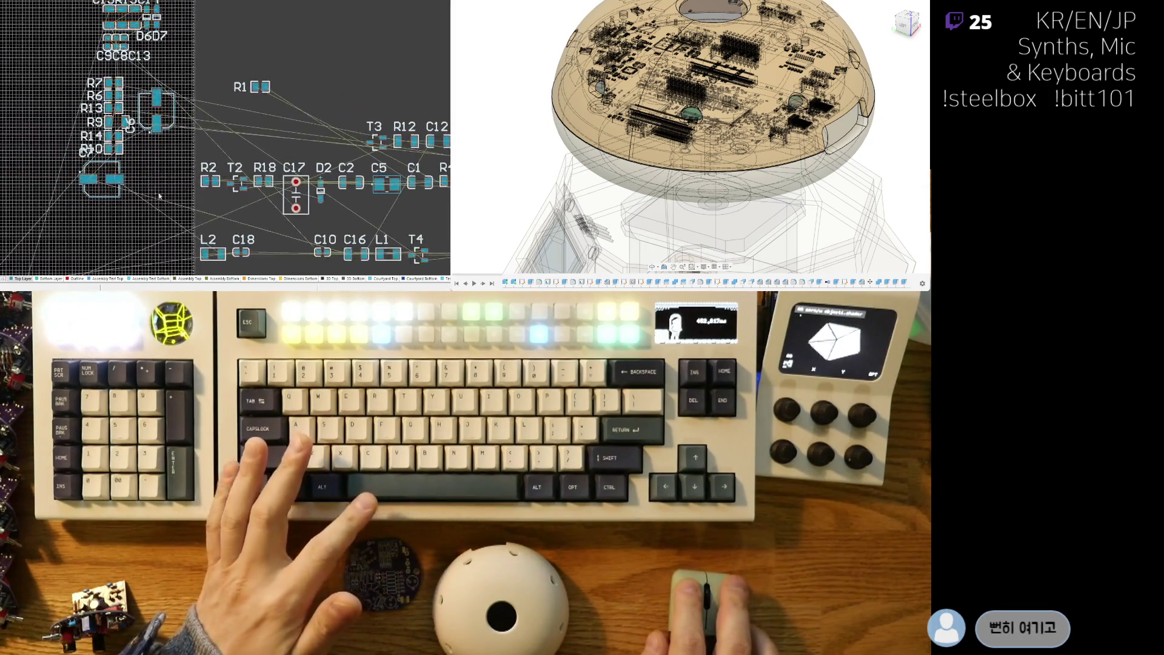
scroll(180, 168, up, 4)
drag(181, 167, 174, 152)
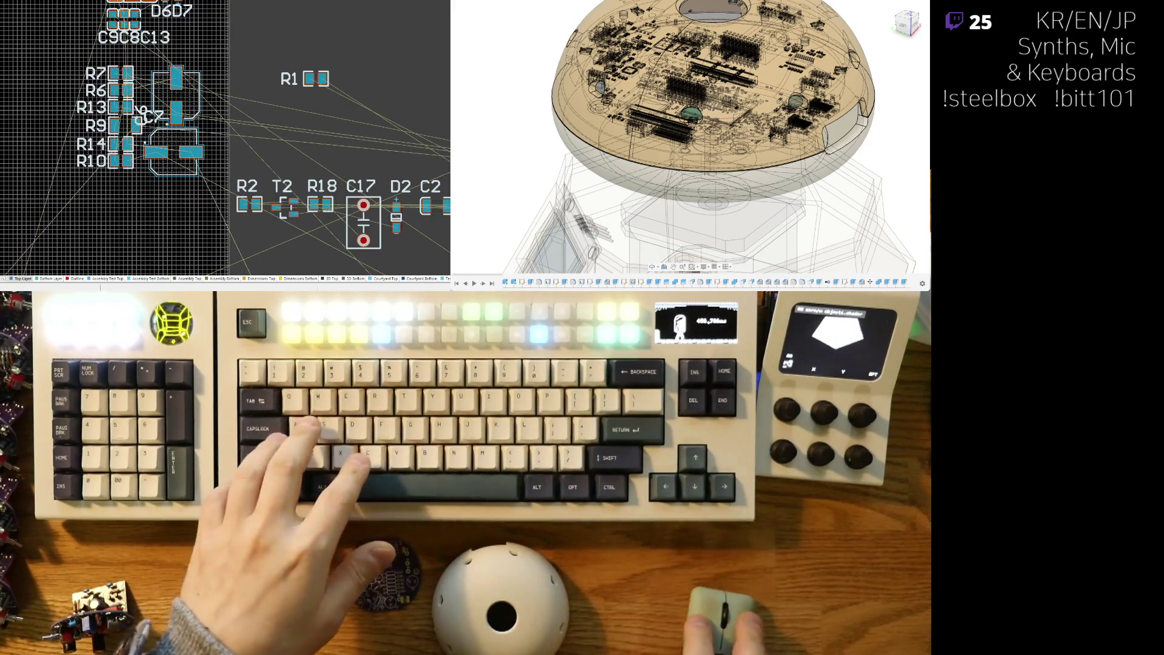
scroll(133, 163, down, 3)
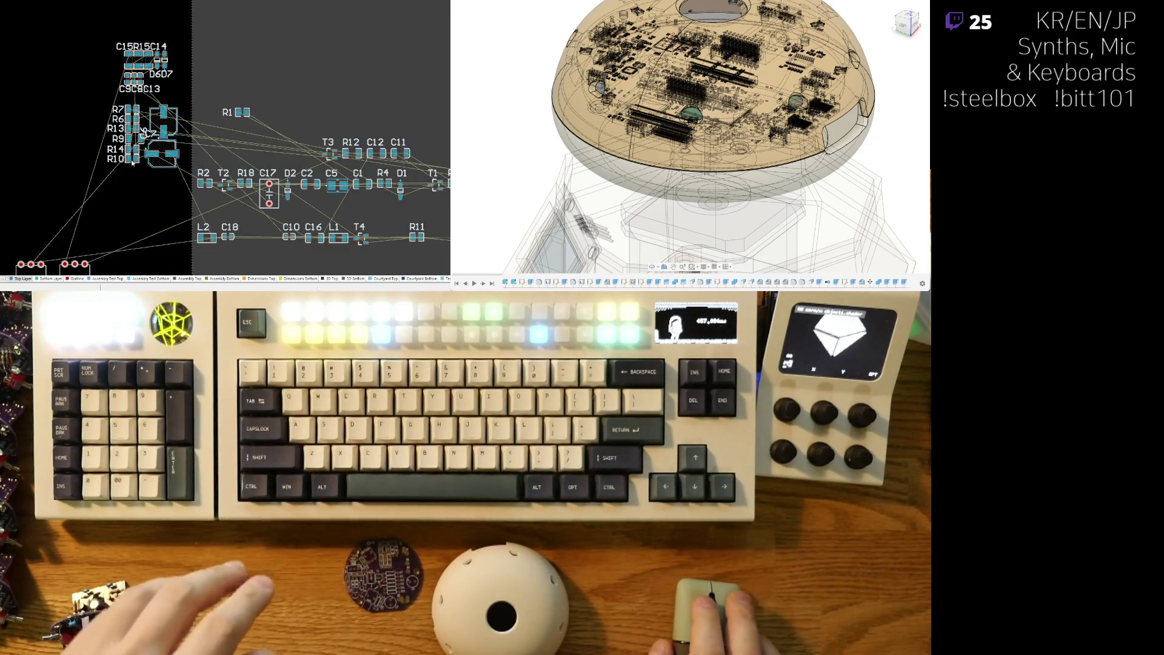
Move T3 over beside the resistor column
shift+scroll(192, 152, right, 2)
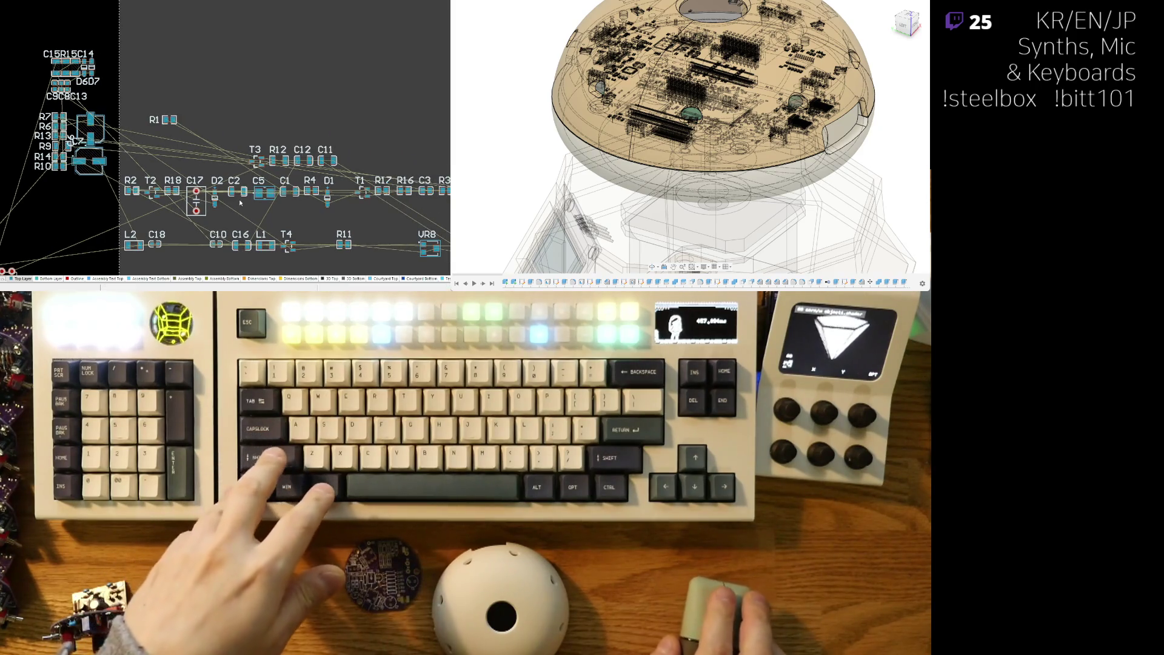
mouse_move(257, 161)
mouse_down()
mouse_move(27, 148)
mouse_move(27, 121)
mouse_up()
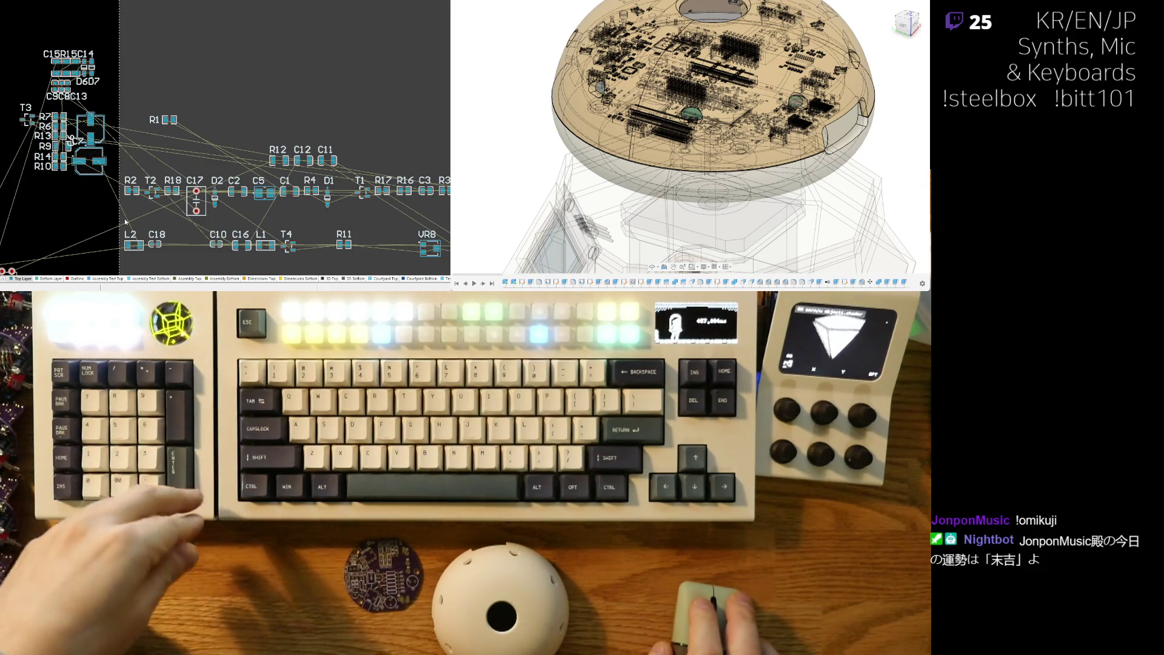
right_drag(311, 211, 361, 176)
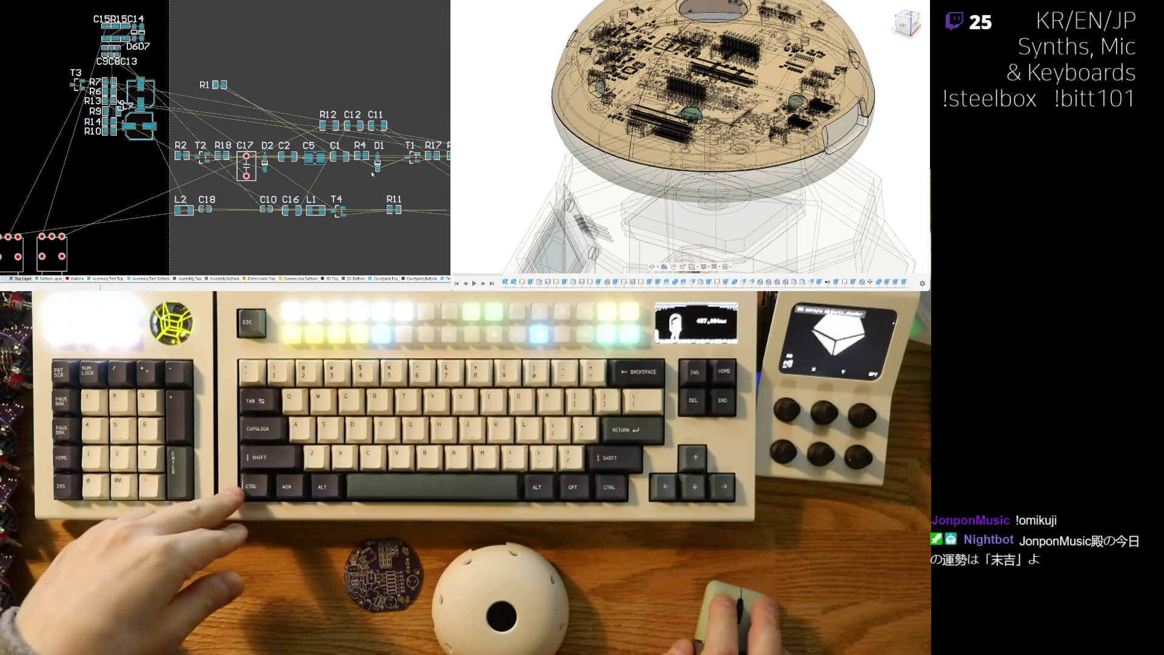
Bring L1 over and fit it tight against T3 at the column's top-left
drag(317, 210, 50, 103)
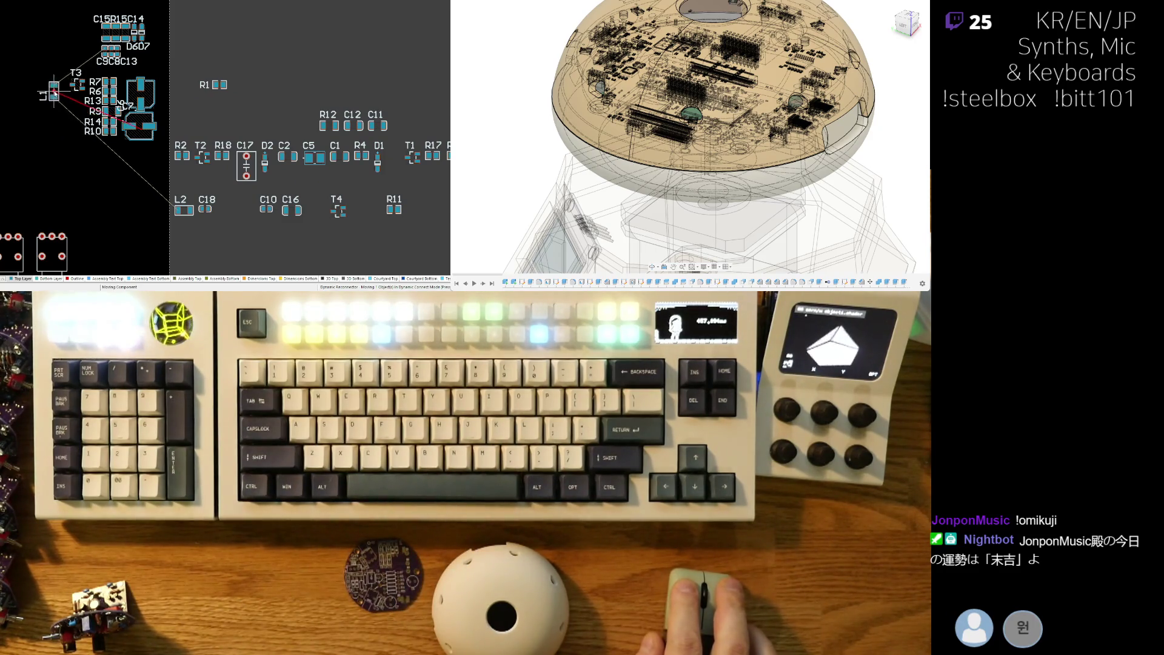
click(61, 91)
ctrl+scroll(69, 110, up, 2)
ctrl+scroll(69, 111, up, 3)
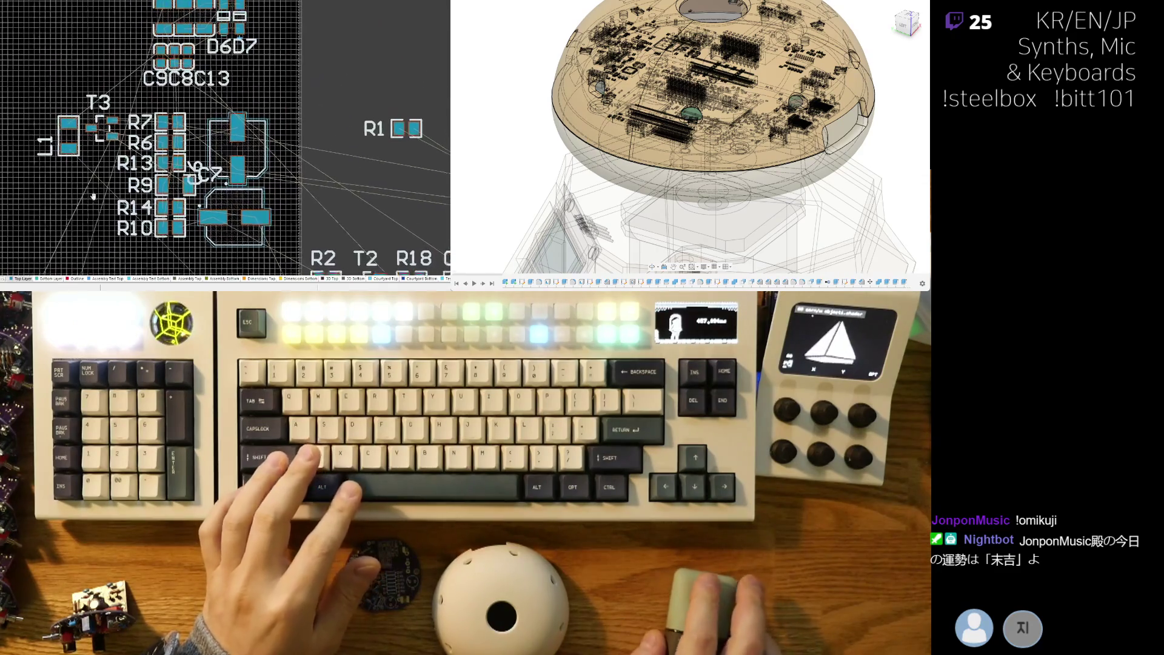
drag(104, 170, 109, 155)
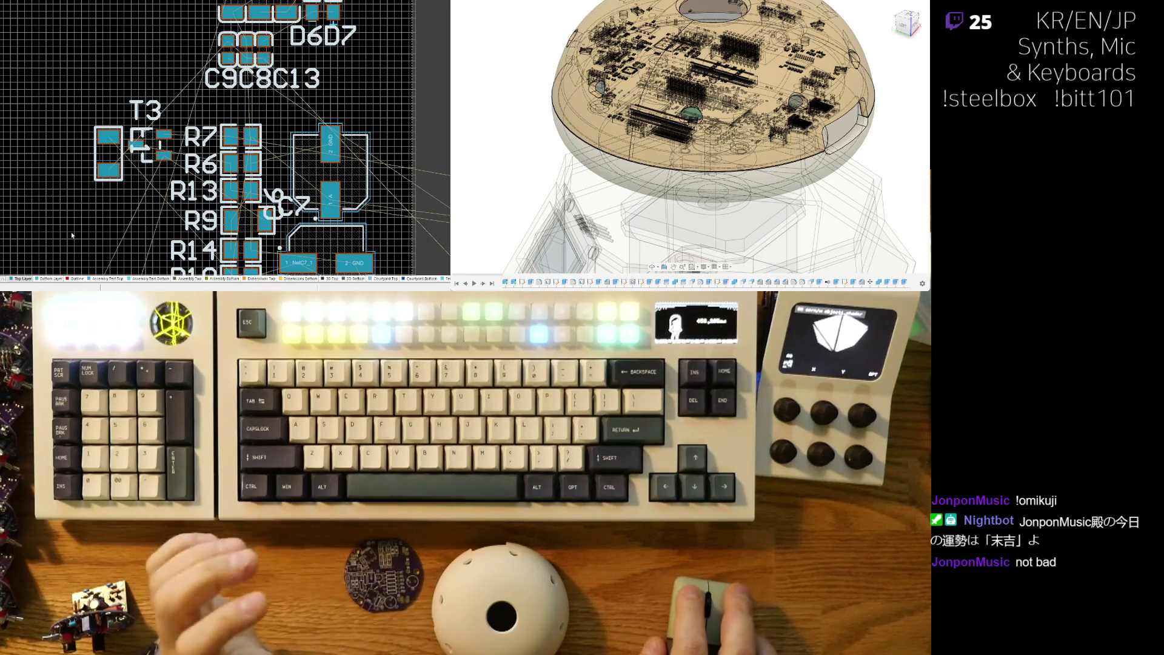
scroll(115, 122, down, 3)
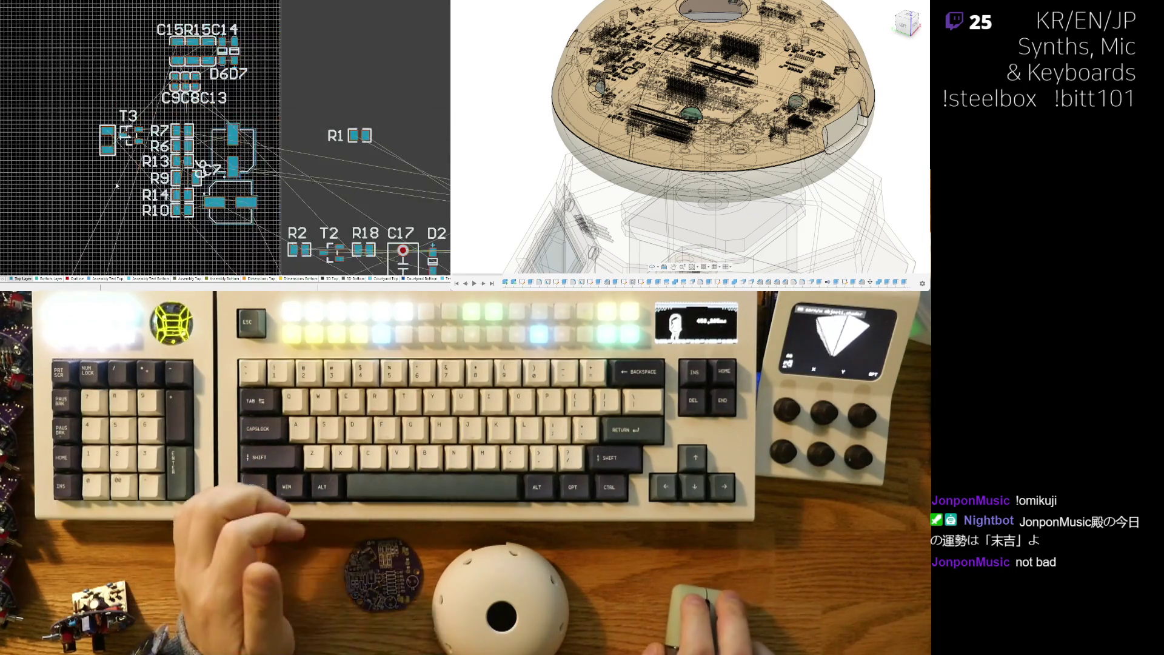
scroll(191, 169, down, 1)
scroll(314, 216, down, 1)
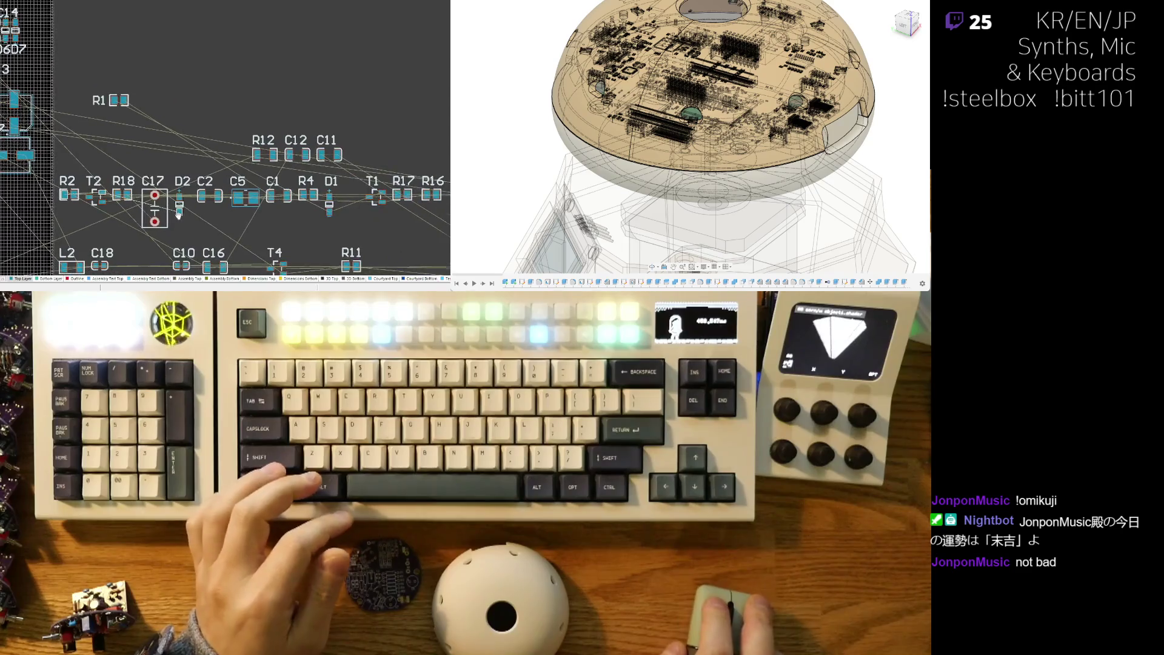
Bring R11 from the right-hand rows up beside L1, near R7 and R6
shift+scroll(265, 190, down, 2)
scroll(264, 190, down, 1)
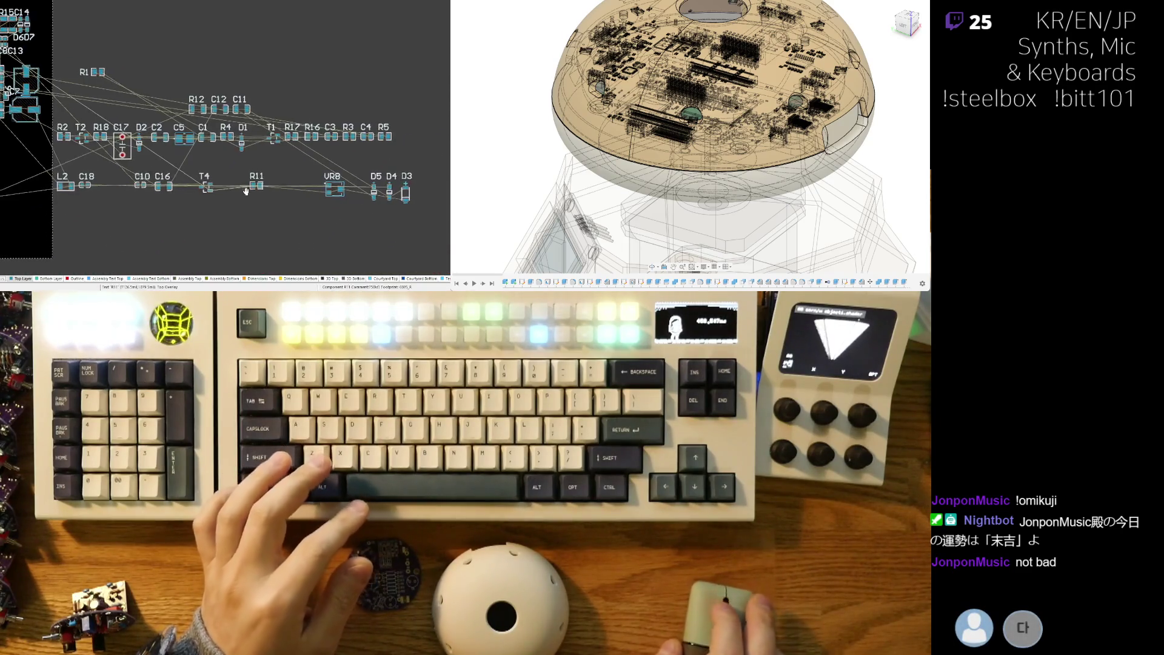
shift+scroll(218, 220, up, 3)
scroll(218, 220, down, 2)
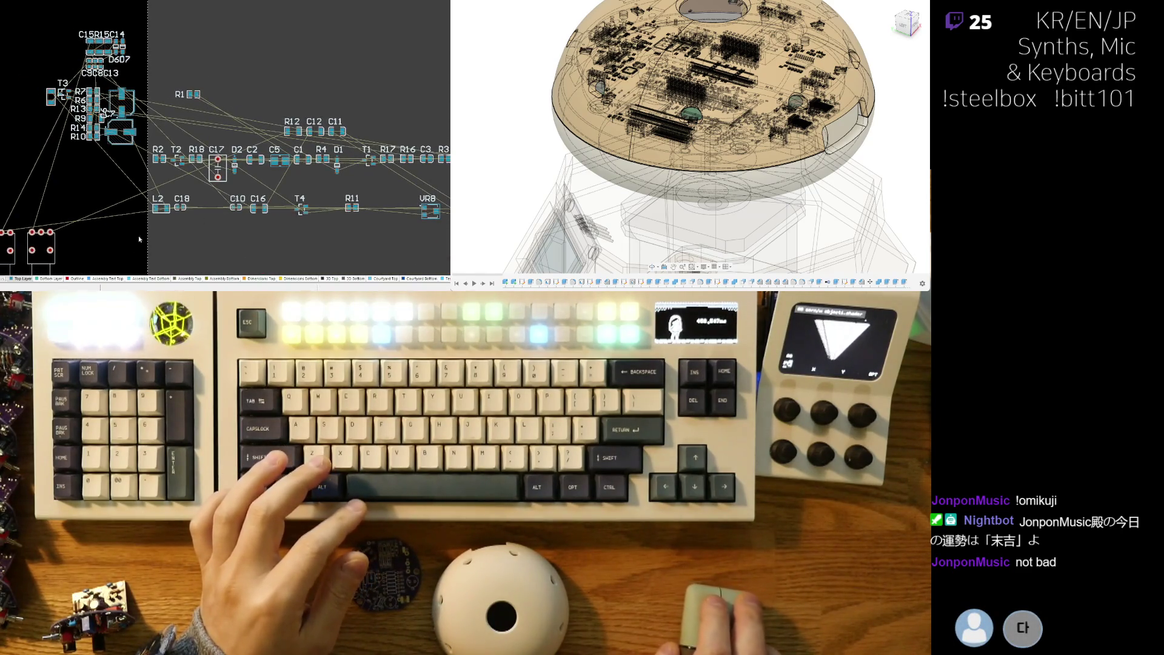
scroll(292, 149, up, 2)
scroll(293, 153, up, 2)
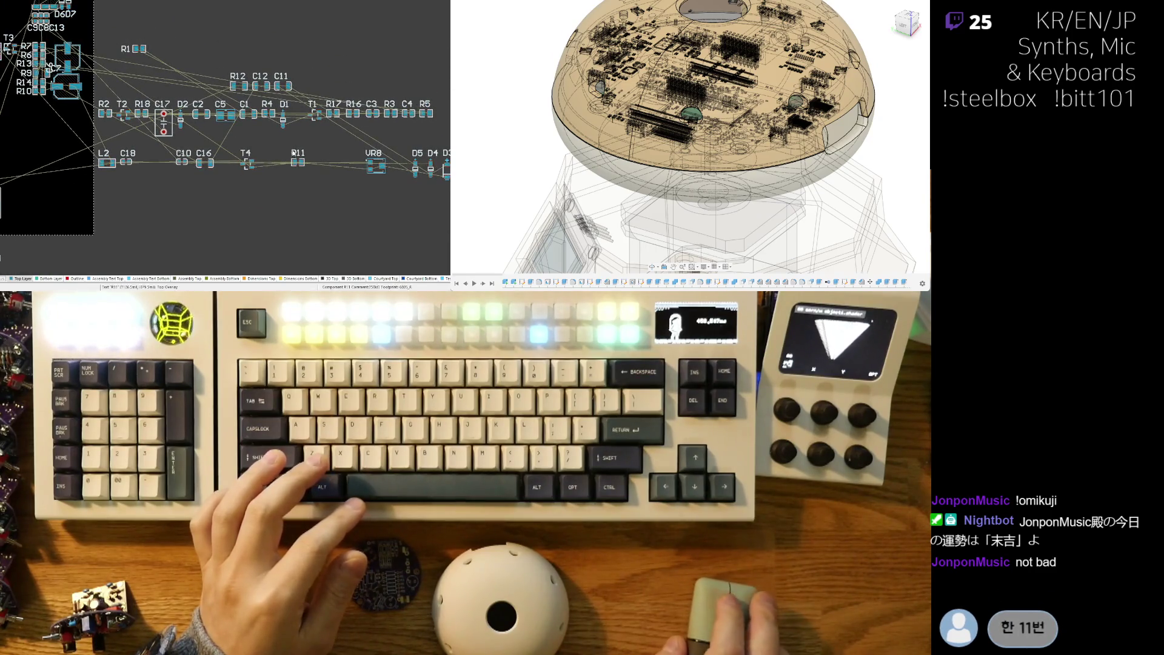
drag(304, 173, 3, 169)
mouse_move(66, 3)
mouse_down()
mouse_move(119, 28)
mouse_move(104, 45)
mouse_up()
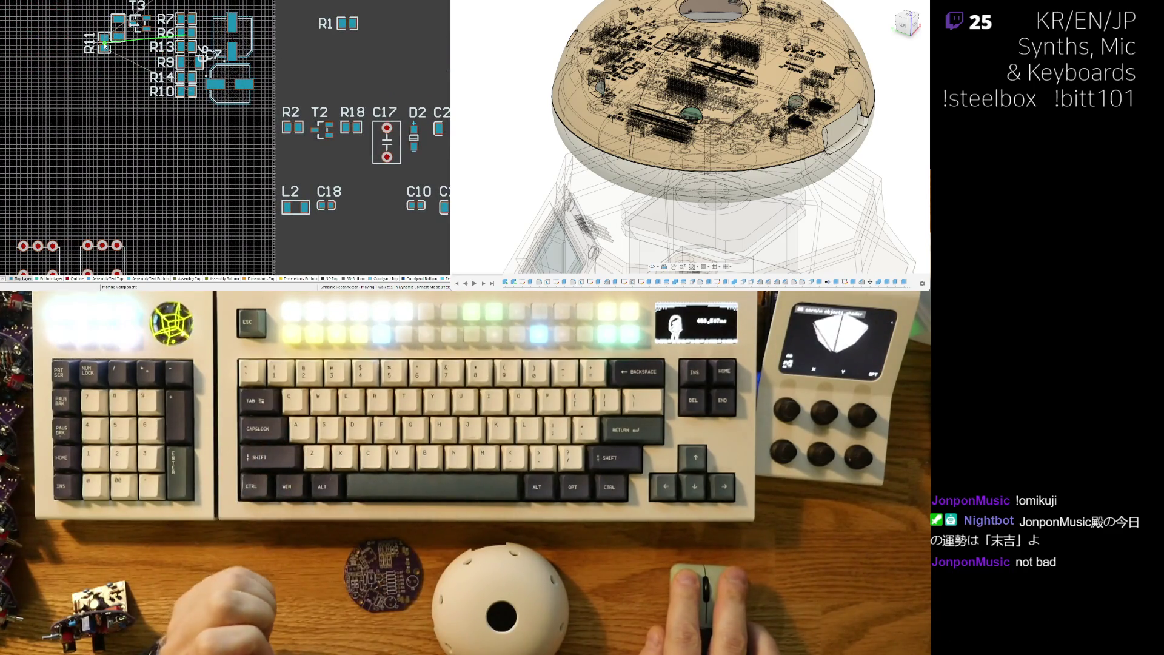
mouse_move(104, 45)
mouse_down()
mouse_move(104, 26)
mouse_move(103, 91)
mouse_move(83, 73)
mouse_move(106, 42)
mouse_move(105, 54)
mouse_up()
Place R11's designator just left of L1's label
ctrl+scroll(103, 91, up, 3)
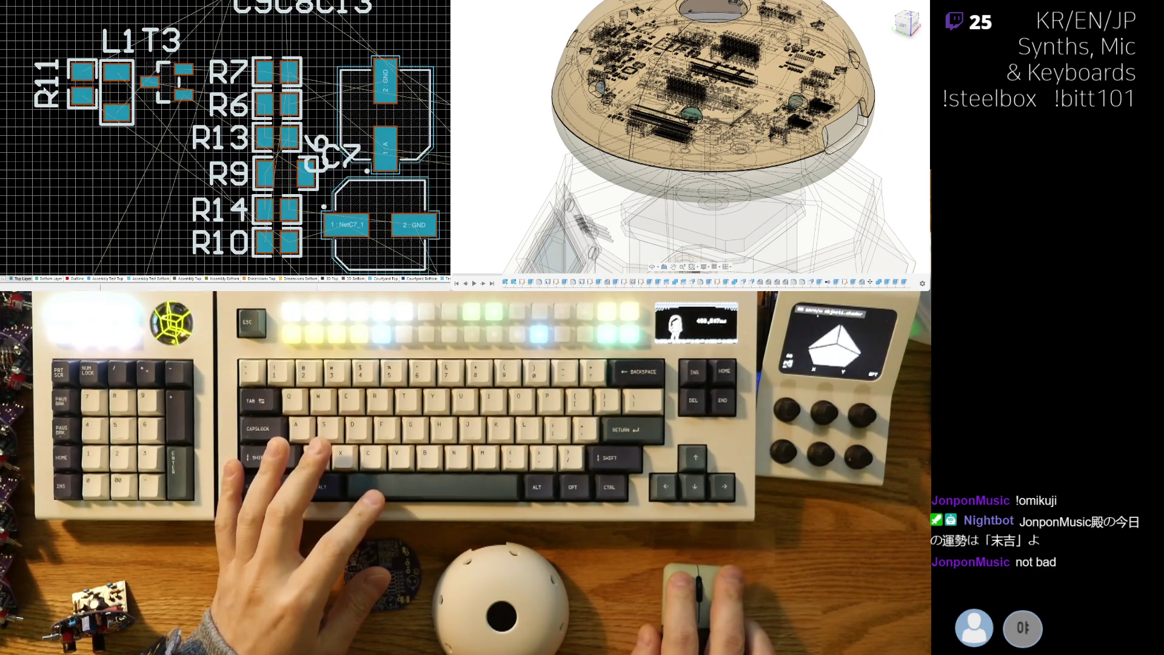
drag(56, 110, 56, 111)
drag(42, 46, 49, 53)
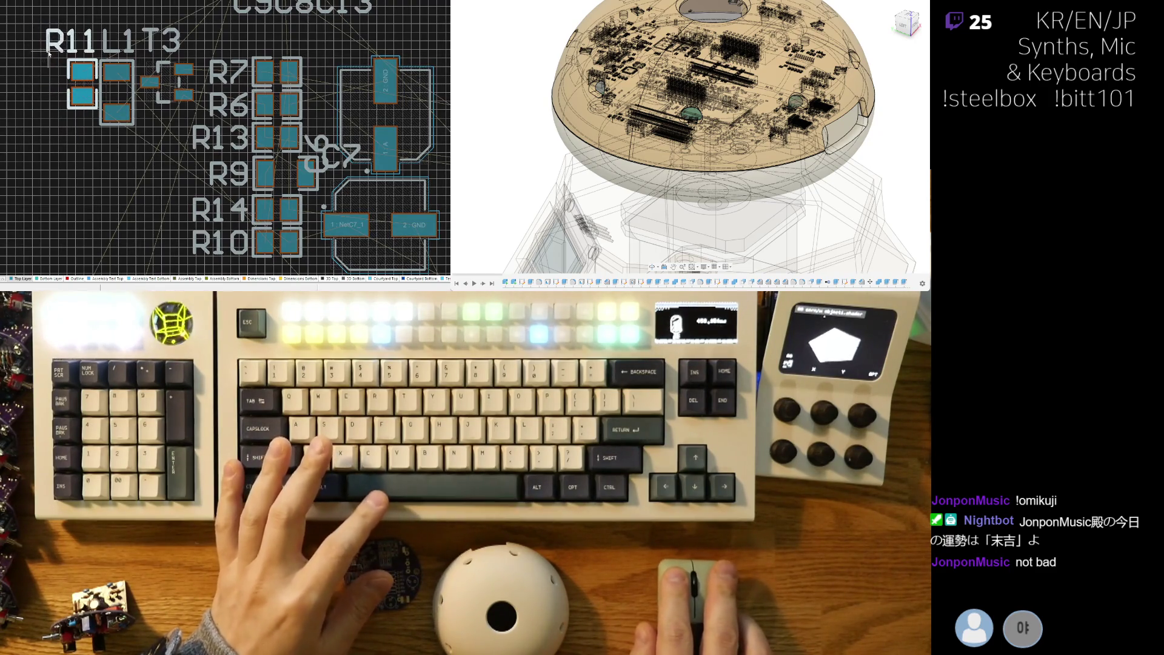
Shift T3 slightly beside L1 and recentre the view on the new cluster
ctrl+scroll(152, 152, down, 4)
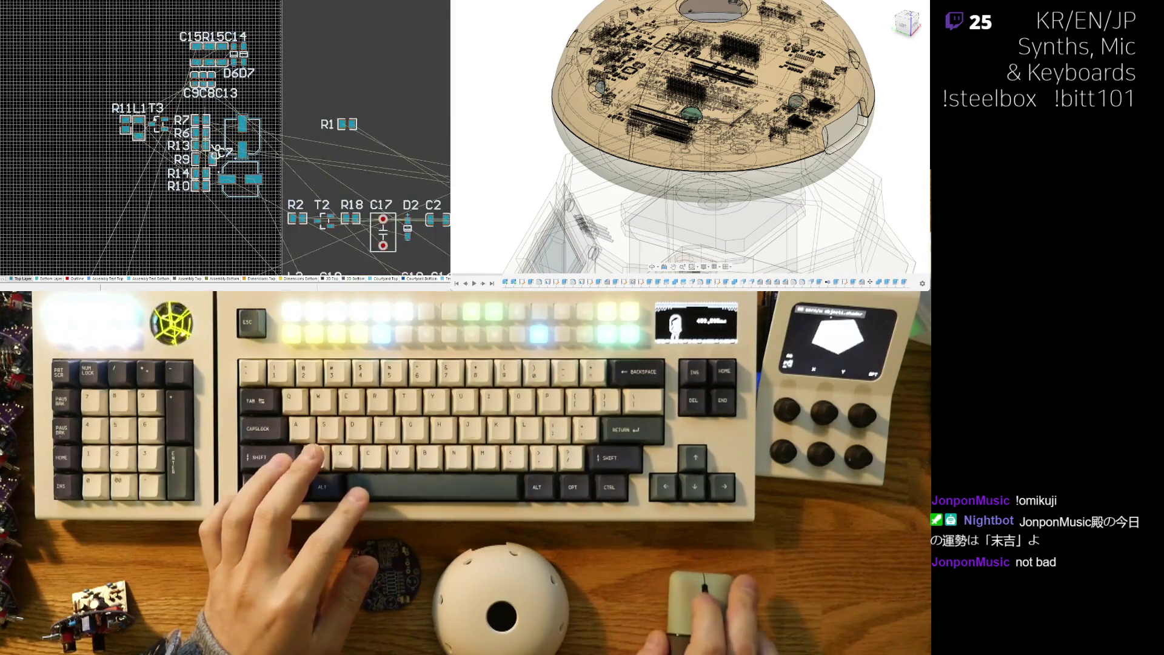
ctrl+scroll(160, 133, up, 4)
drag(161, 133, 169, 139)
click(156, 103)
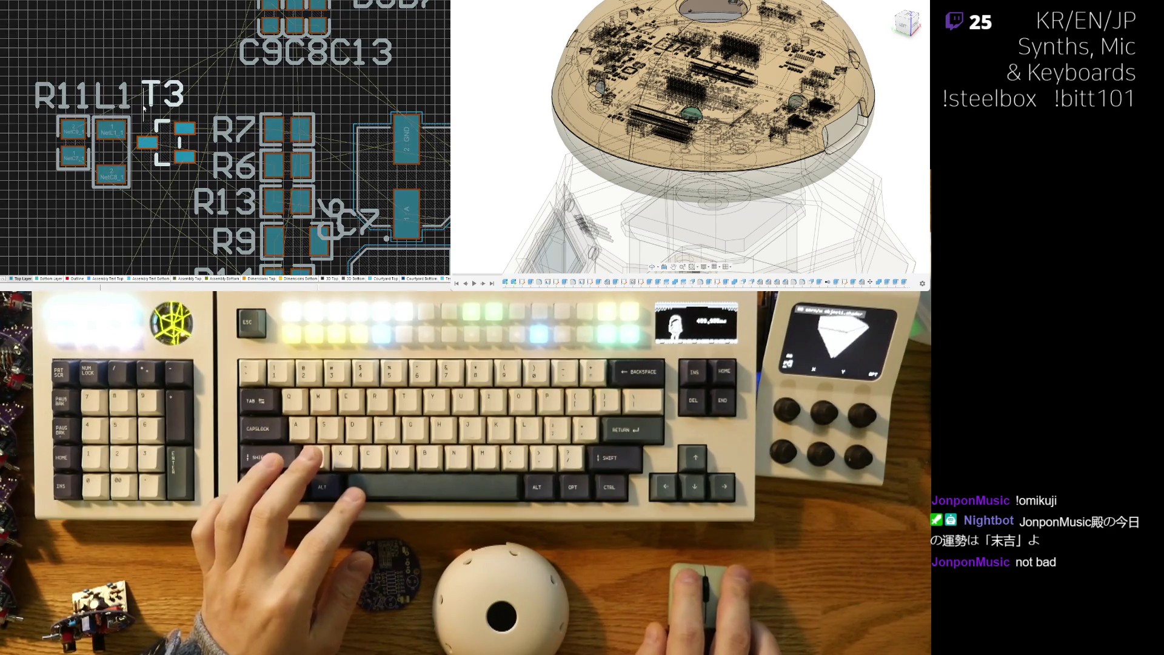
right_drag(149, 208, 121, 167)
scroll(121, 167, down, 5)
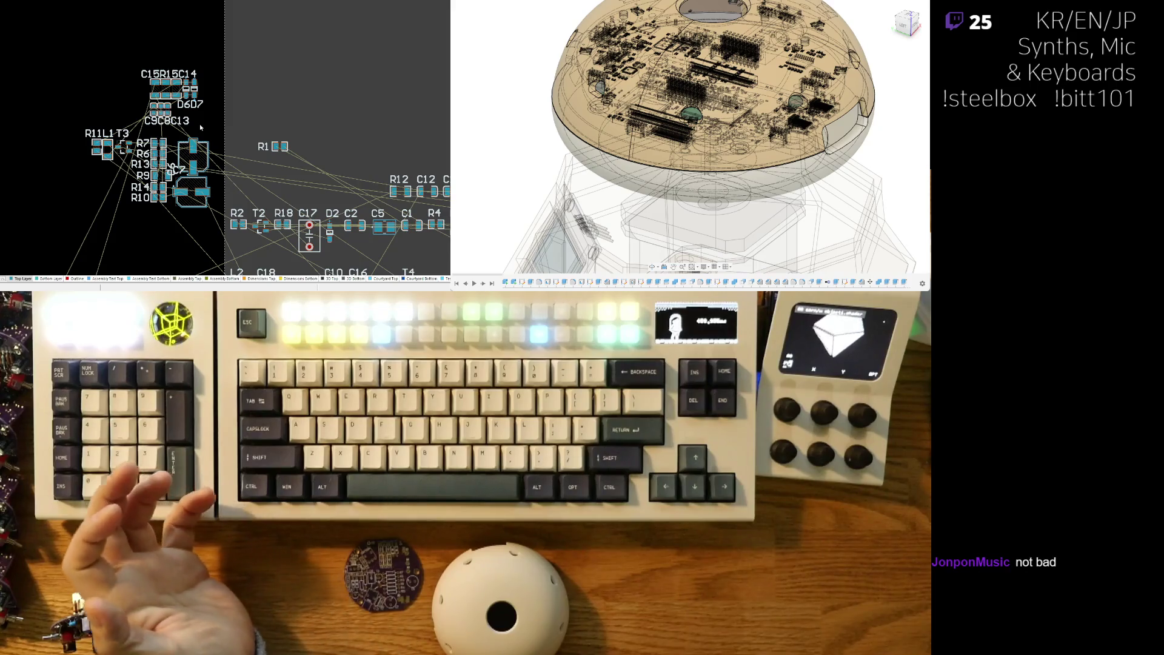
Move diodes D5 and D4 from the unplaced parts over beside the resistor cluster
mouse_move(319, 185)
right_down()
mouse_move(286, 147)
mouse_move(275, 159)
right_up()
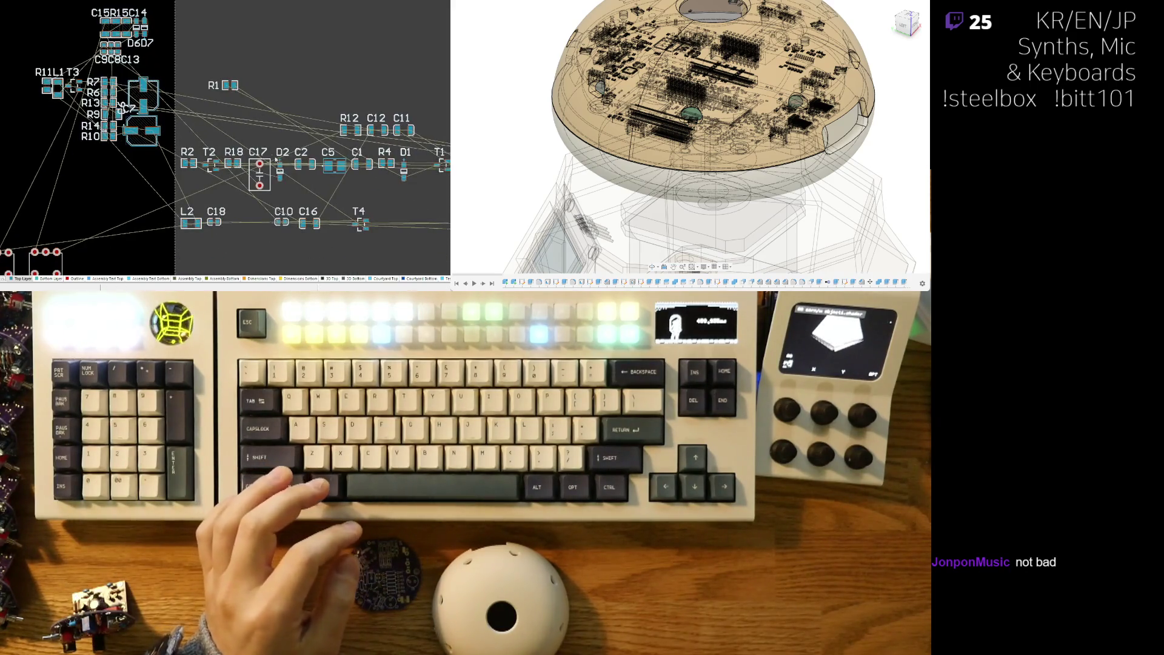
shift+scroll(410, 173, right, 4)
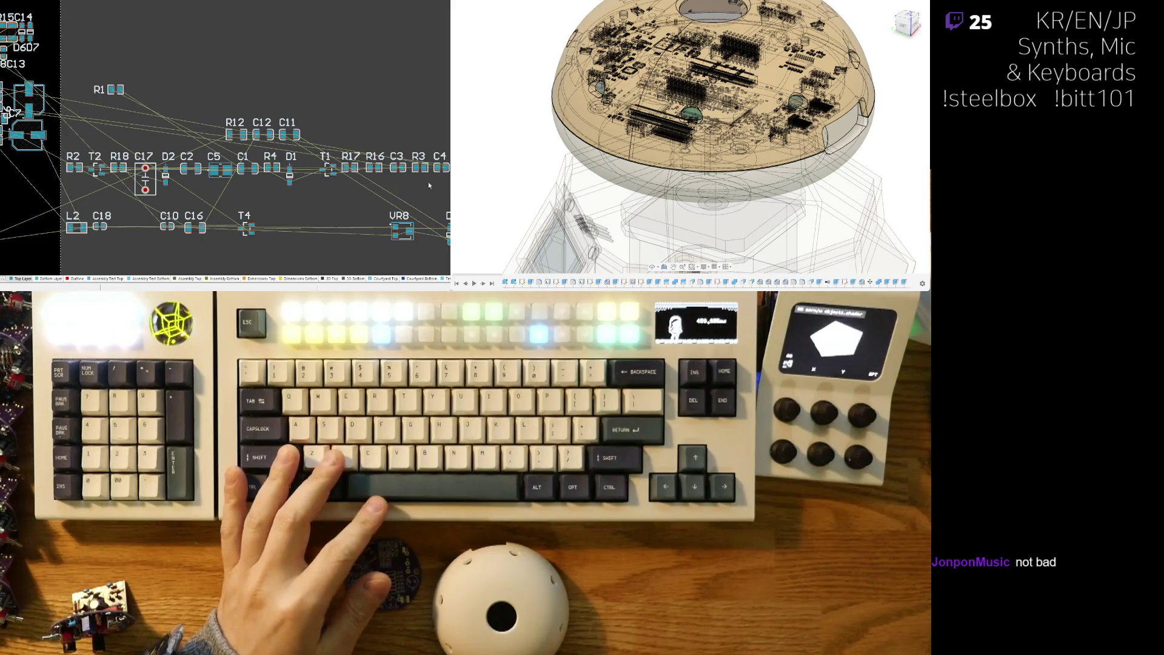
mouse_move(445, 242)
mouse_down()
mouse_move(97, 146)
mouse_move(88, 126)
mouse_up()
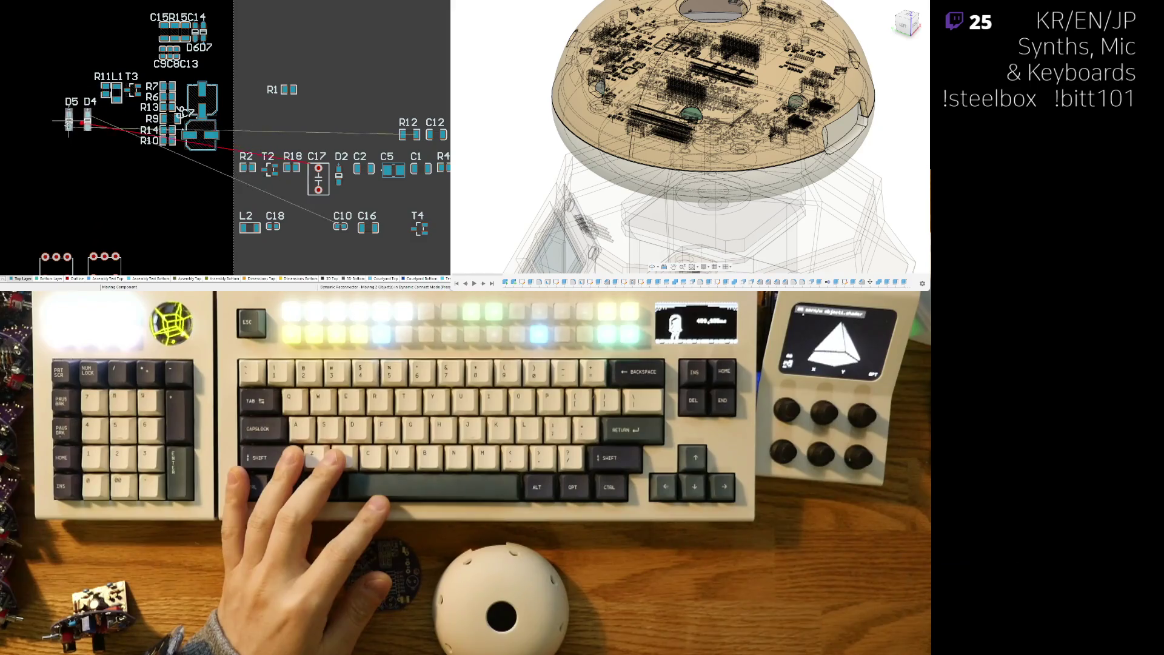
ctrl+scroll(88, 126, up, 3)
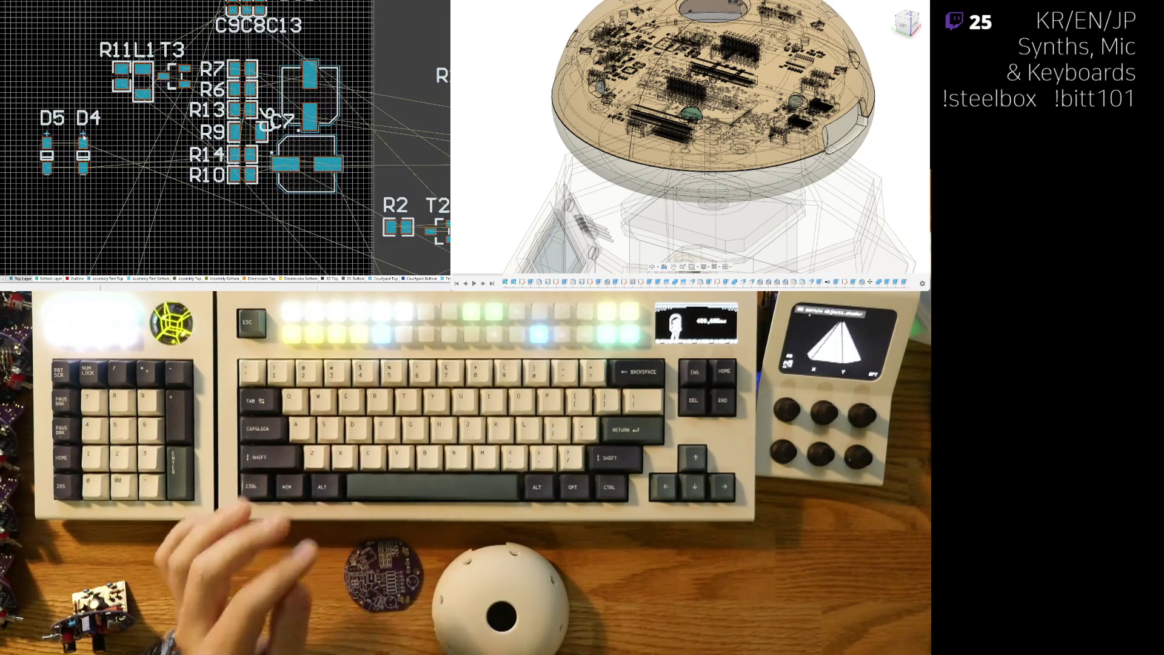
ctrl+scroll(91, 145, up, 3)
Rotate D4 and D5 by 180° and seat them side by side left of R11
mouse_move(81, 200)
mouse_down()
mouse_move(43, 124)
mouse_move(67, 125)
mouse_move(104, 66)
mouse_up()
key(space)
key(space)
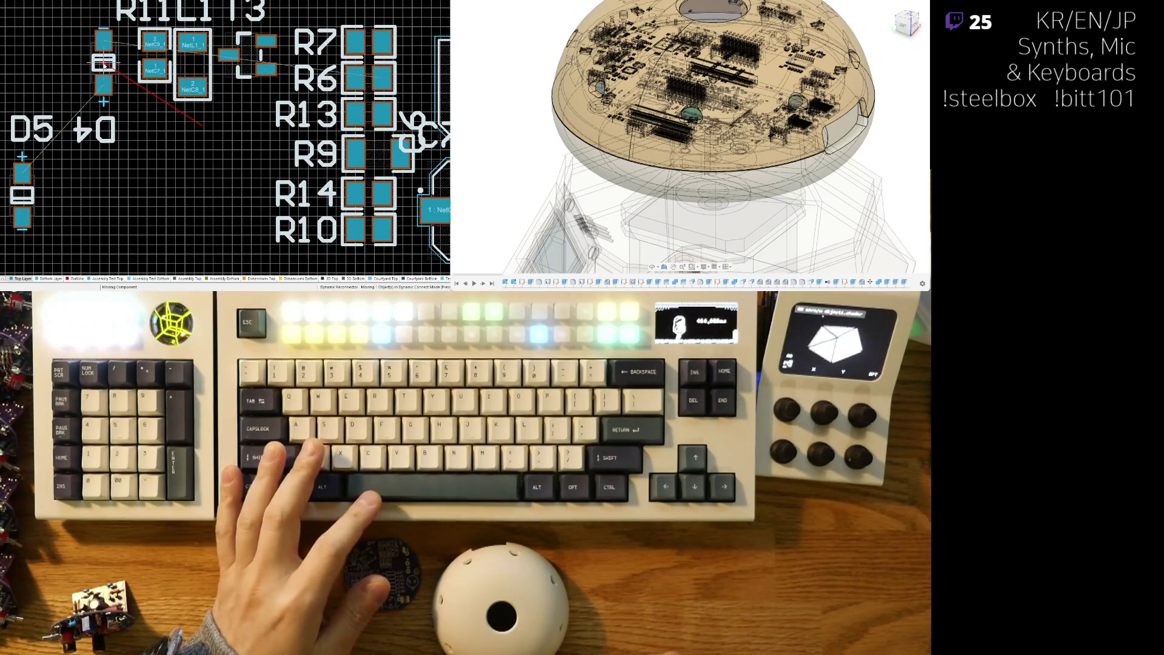
key(space)
mouse_move(22, 202)
mouse_down()
mouse_move(61, 88)
mouse_move(88, 72)
mouse_up()
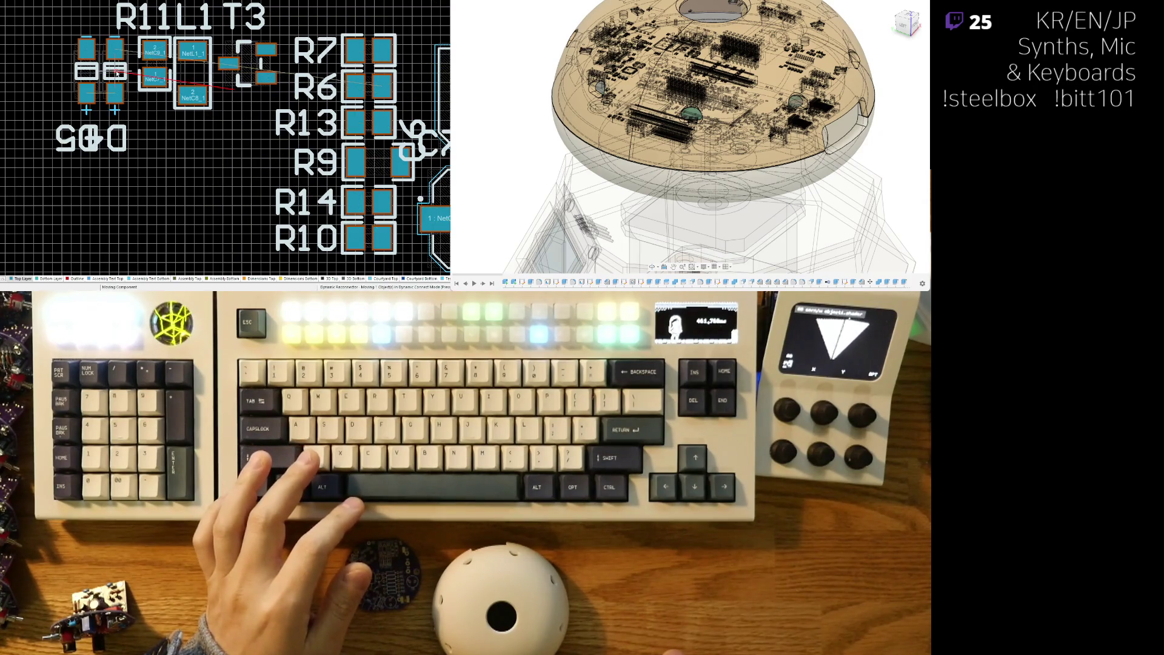
Turn the D5 designator upright and place the D4 and D5 designators above R11
right_drag(115, 72, 136, 99)
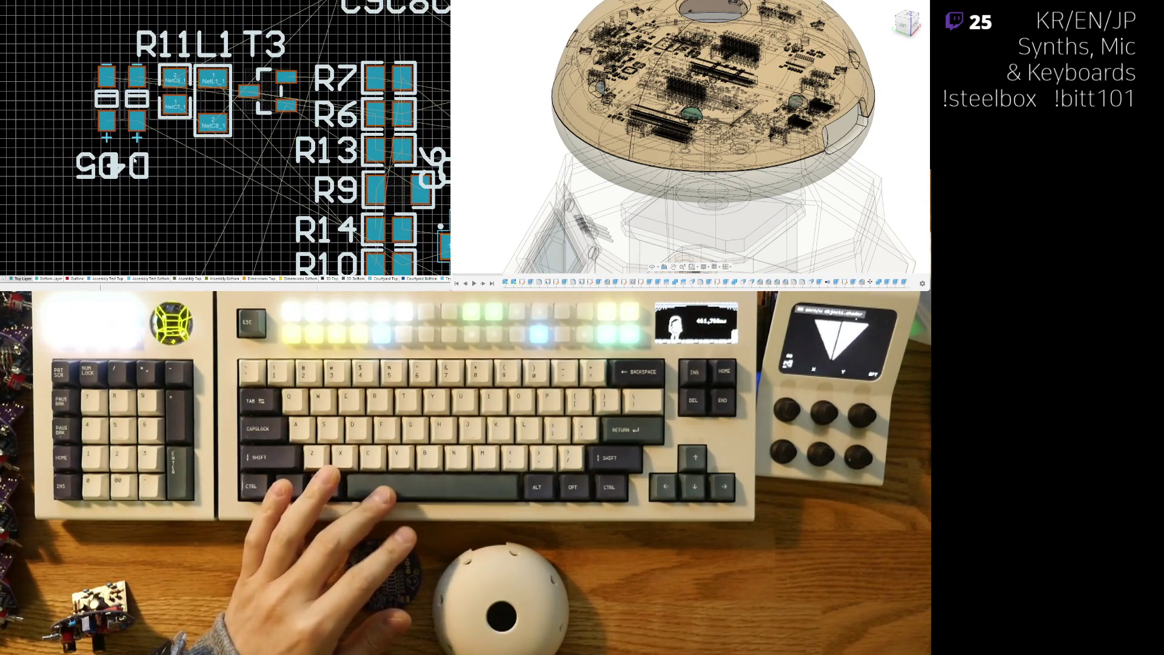
drag(134, 162, 186, 151)
drag(115, 37, 117, 30)
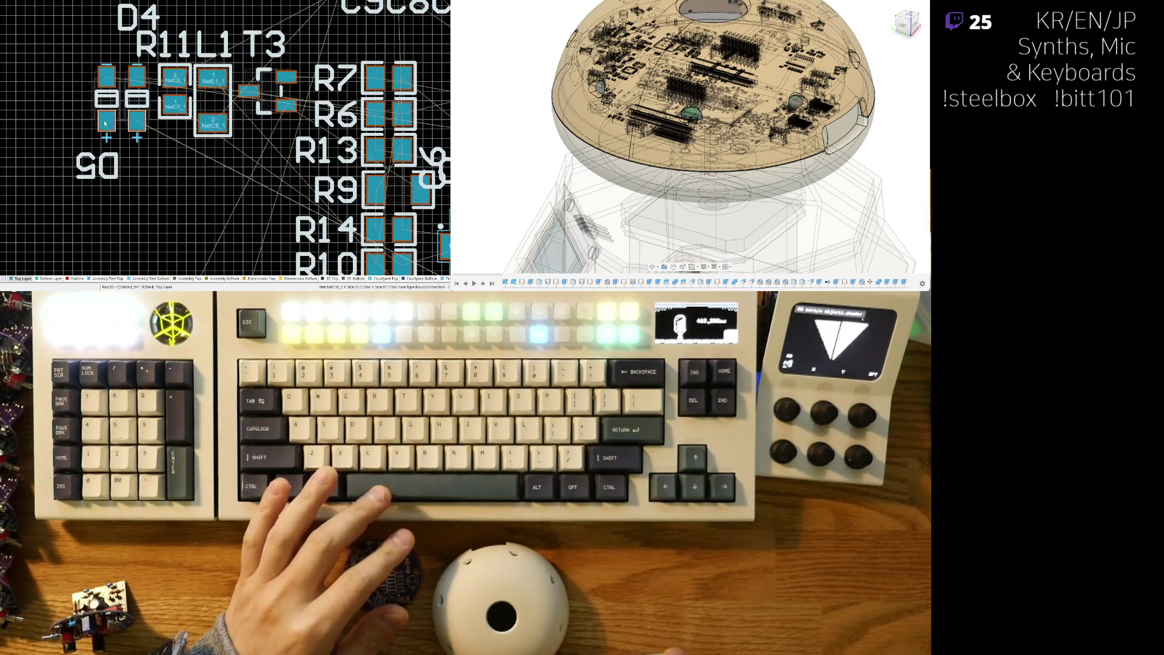
key(space)
key(space)
mouse_move(97, 165)
mouse_down()
mouse_move(93, 40)
mouse_move(86, 57)
mouse_up()
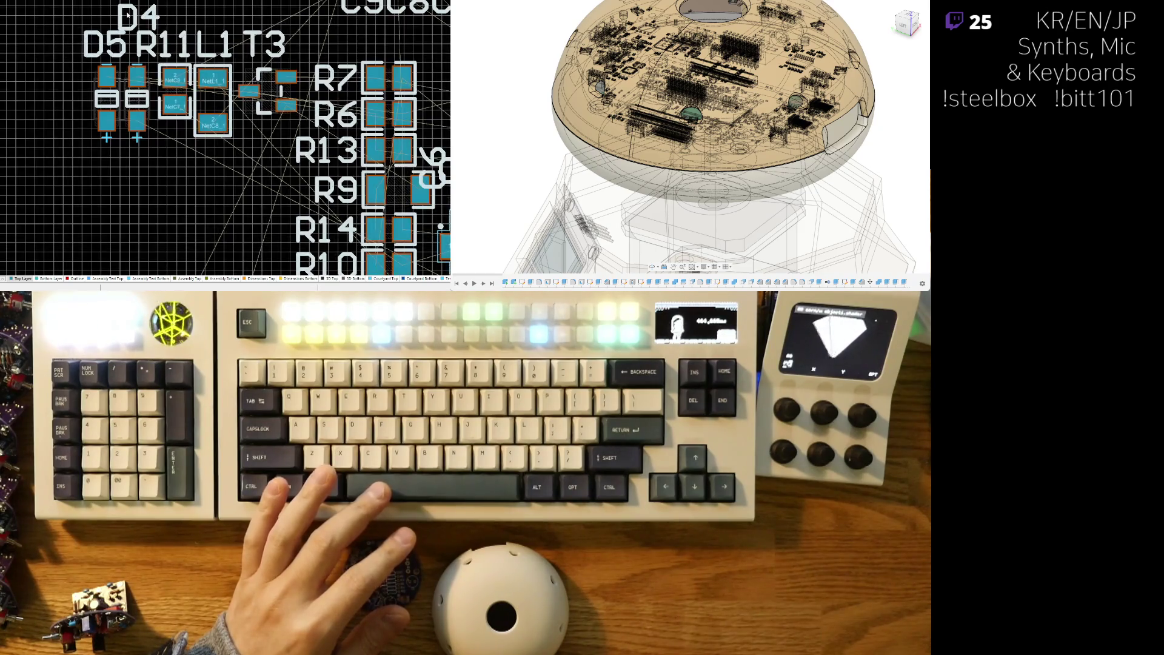
mouse_move(128, 179)
mouse_down()
mouse_move(105, 29)
mouse_move(117, 25)
mouse_up()
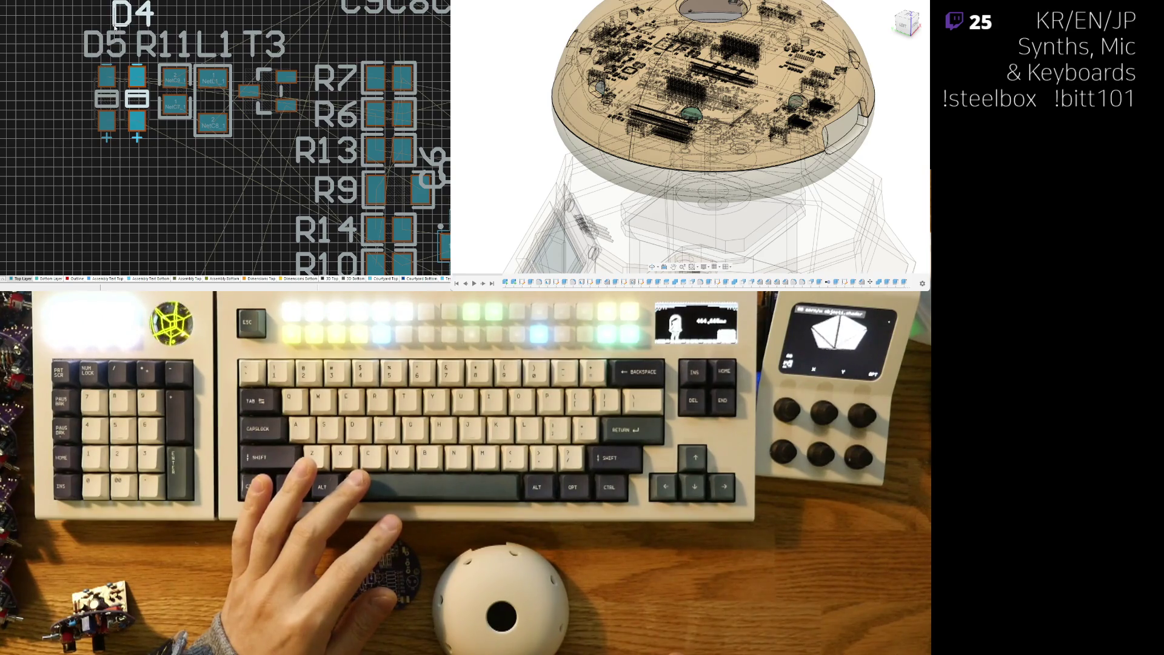
Pan and zoom the view across to the remaining unplaced parts
right_drag(112, 182, 81, 166)
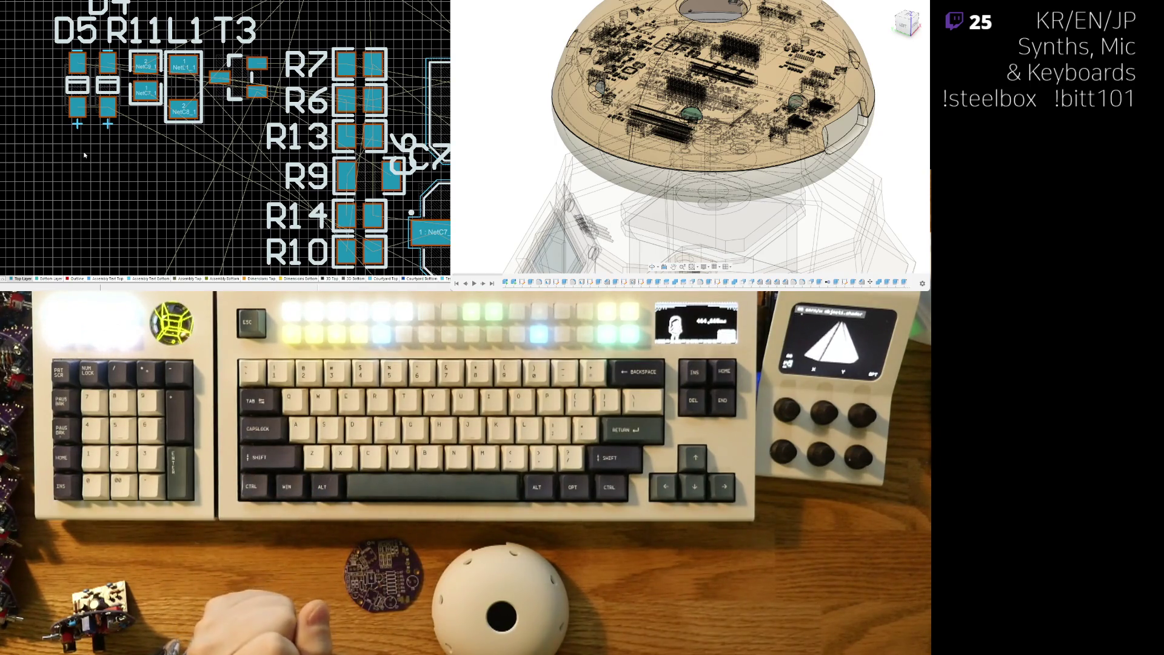
ctrl+scroll(78, 147, down, 5)
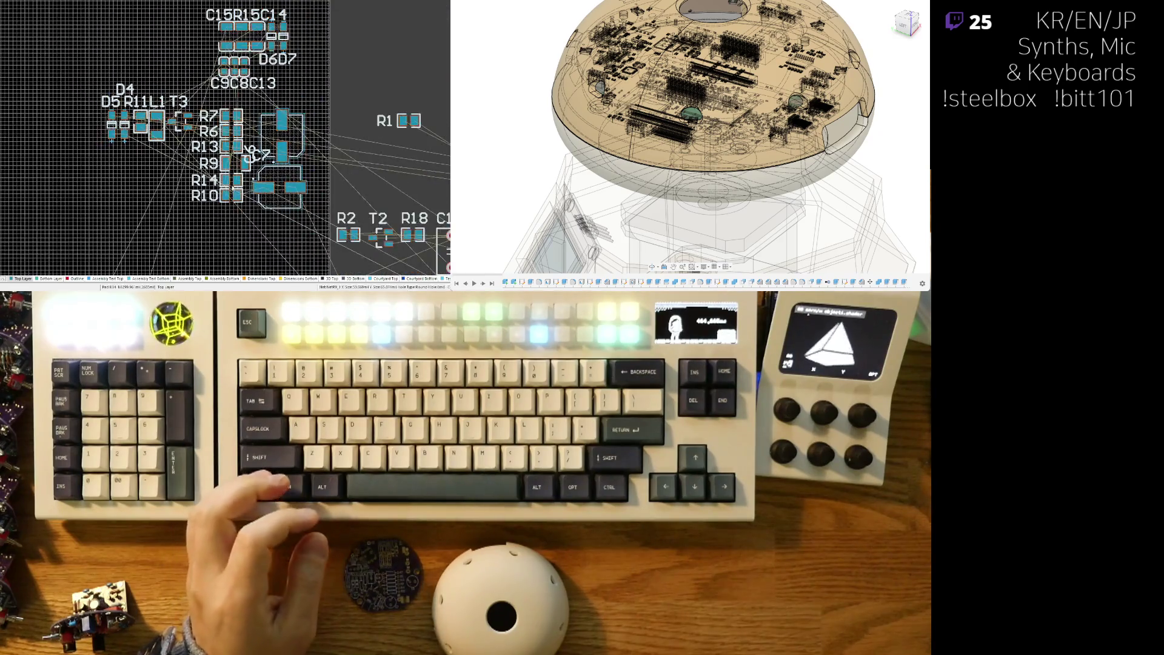
ctrl+scroll(354, 145, down, 3)
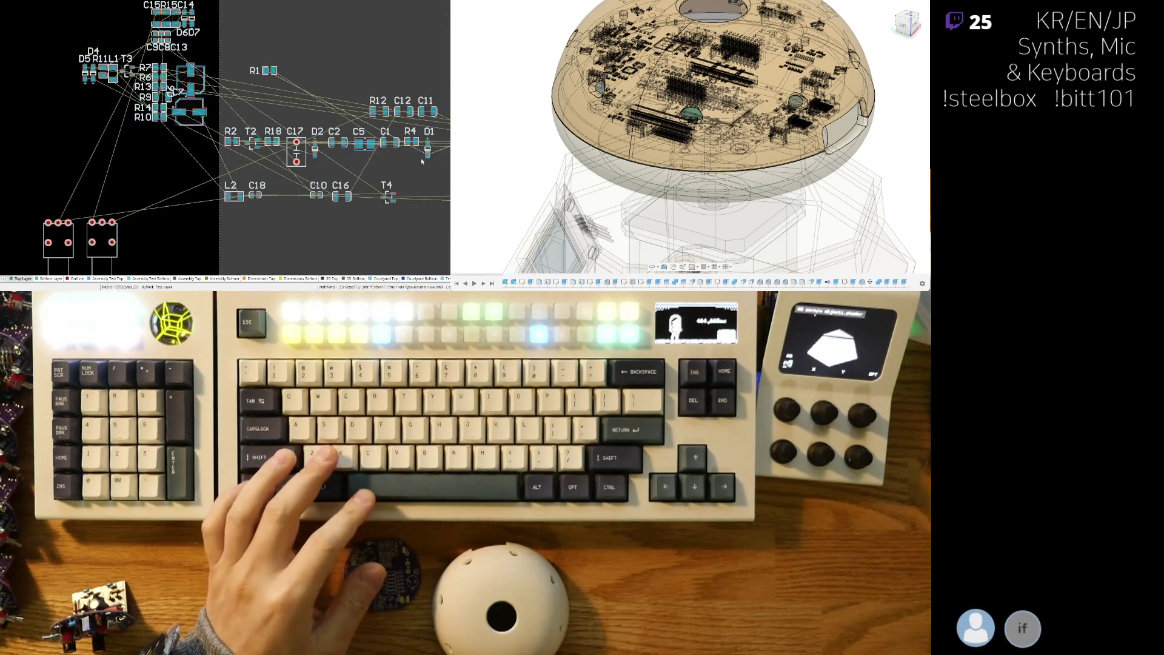
ctrl+scroll(420, 158, up, 2)
middle_drag(396, 155, 286, 159)
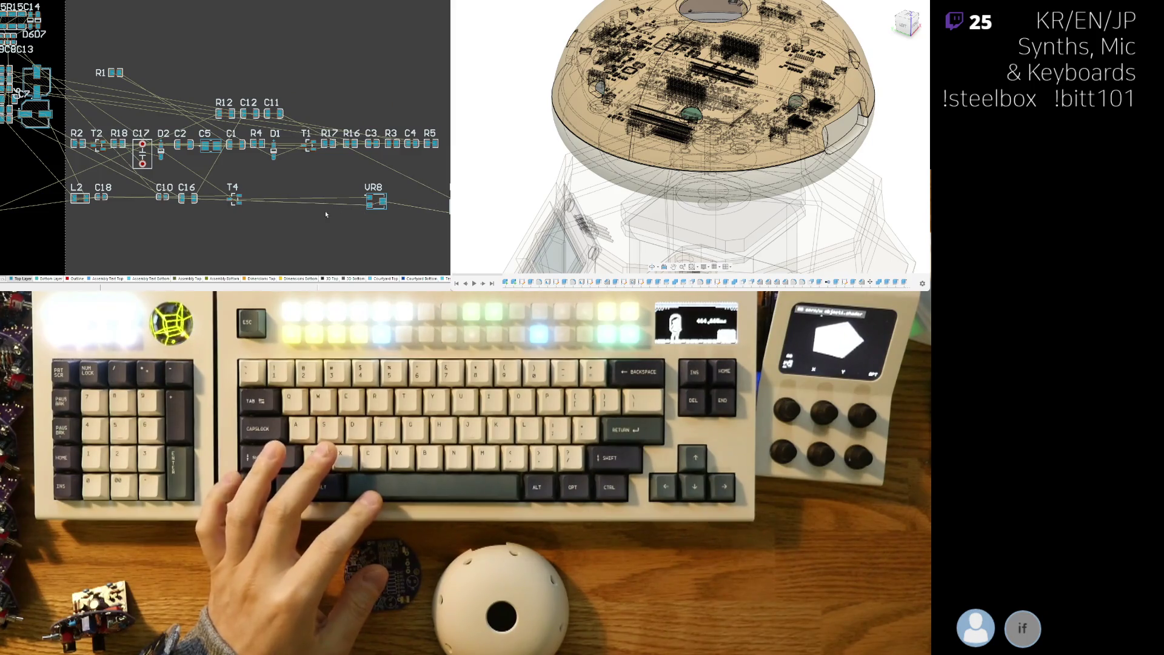